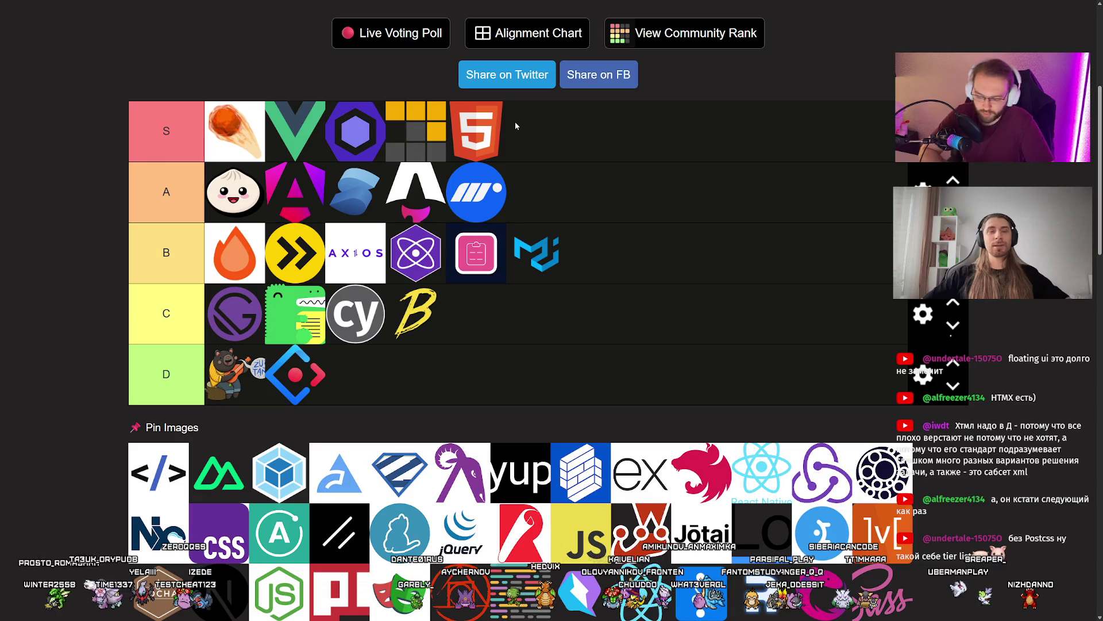
Place the </> markup logo first in the B tier, ahead of the other B logos
scroll(516, 125, down, 2)
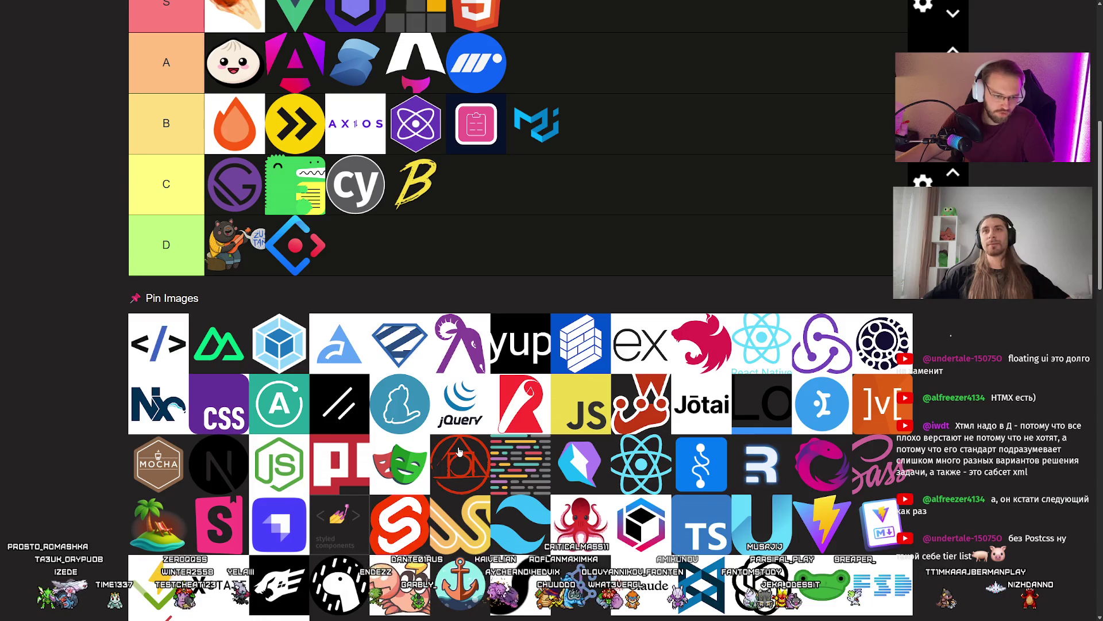
scroll(459, 448, up, 4)
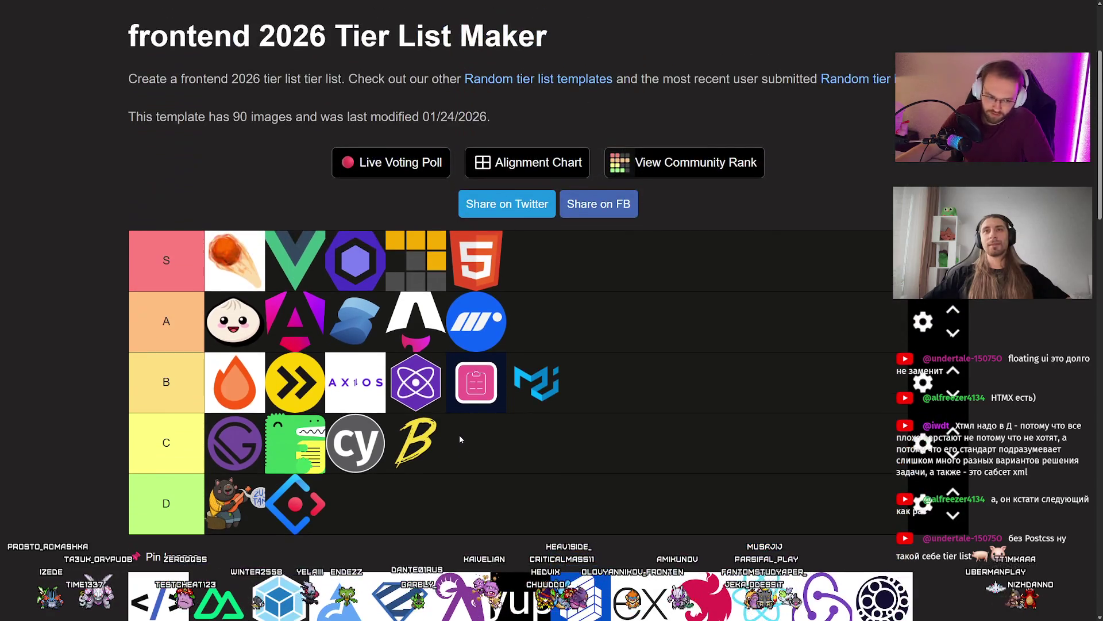
scroll(460, 440, down, 1)
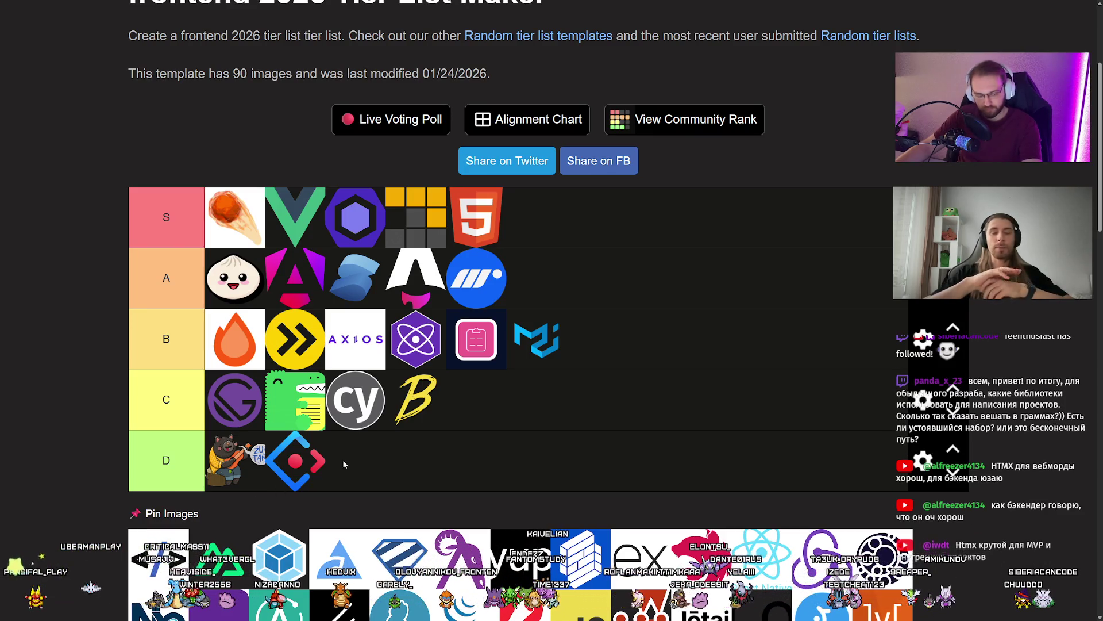
drag(158, 559, 217, 335)
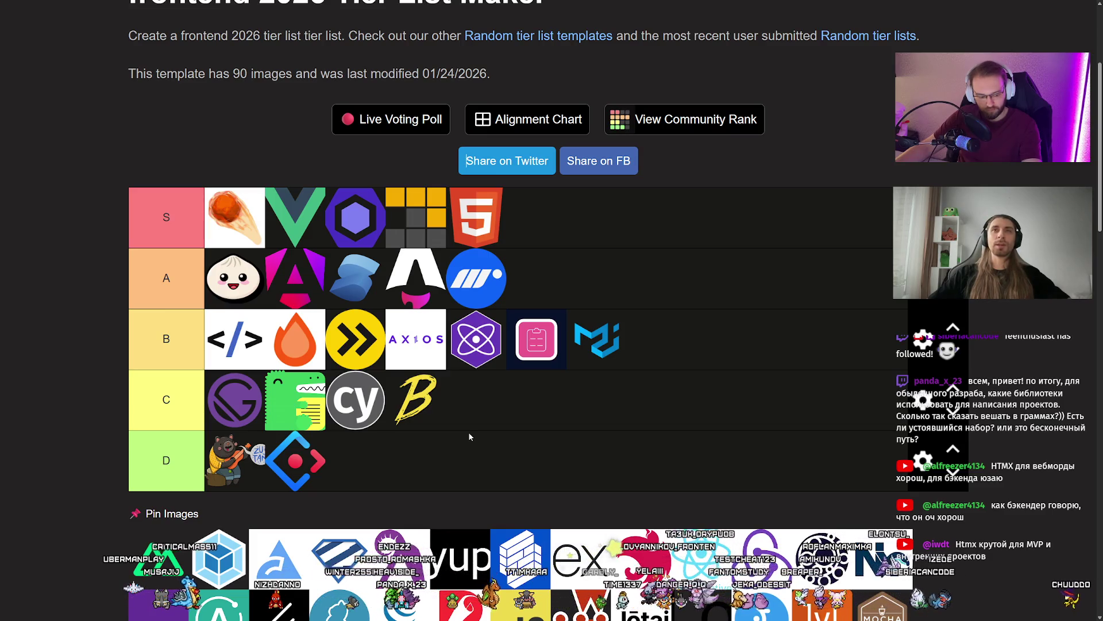
scroll(458, 438, down, 4)
scroll(352, 452, up, 4)
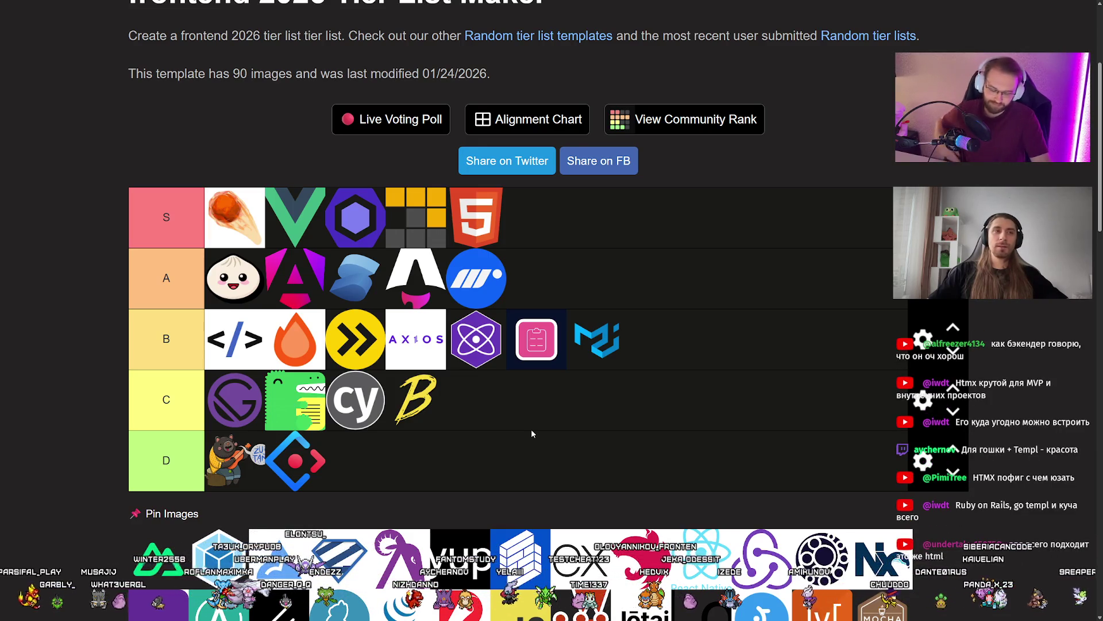
Move the green Nuxt logo from Pin Images to the front of the B row
mouse_move(159, 558)
mouse_down()
mouse_move(230, 278)
mouse_move(234, 339)
mouse_up()
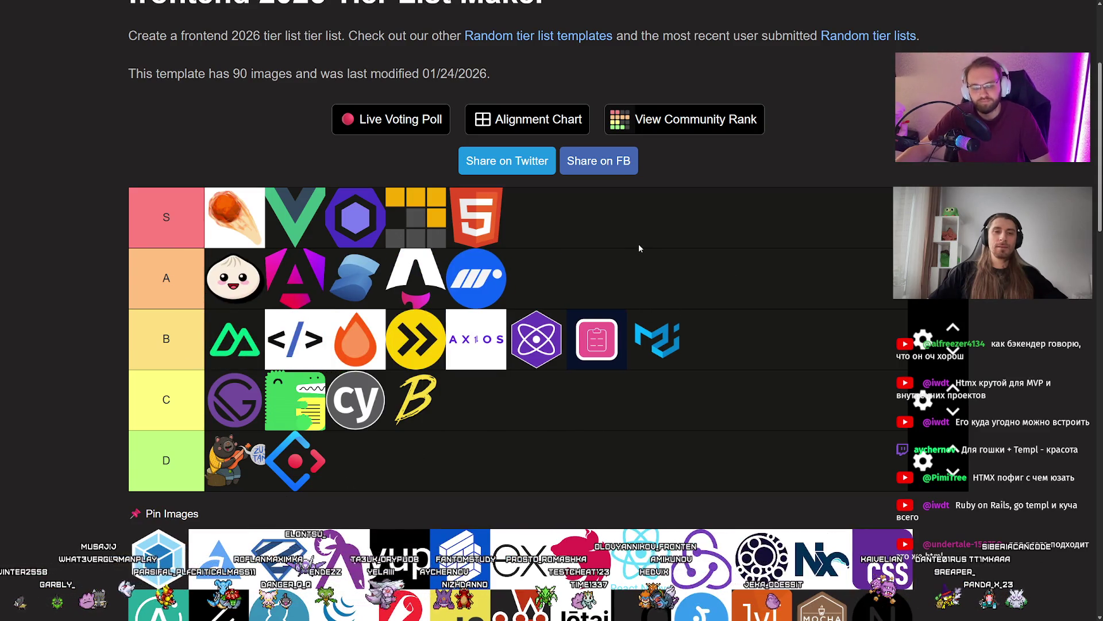
scroll(609, 249, down, 1)
scroll(606, 253, up, 1)
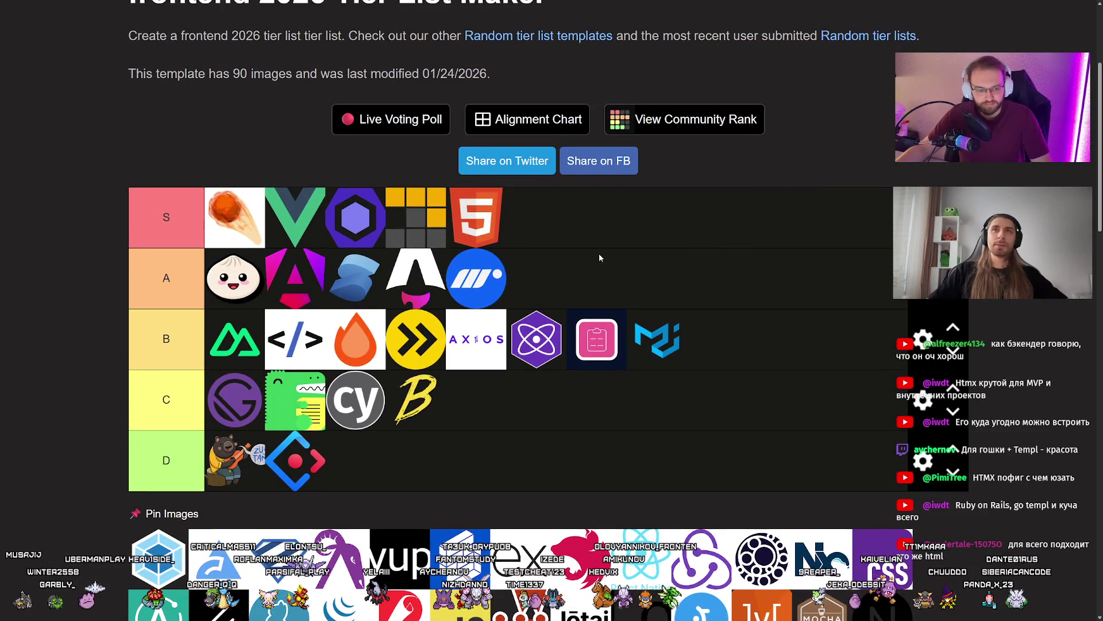
scroll(621, 281, down, 1)
scroll(593, 291, up, 1)
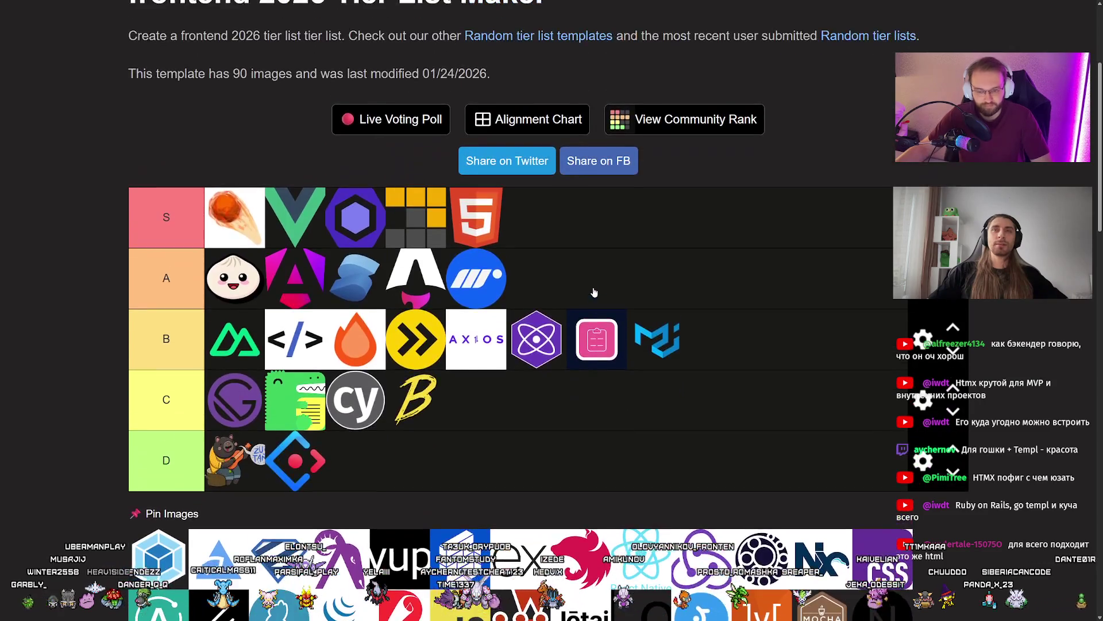
scroll(595, 293, down, 1)
scroll(595, 293, up, 1)
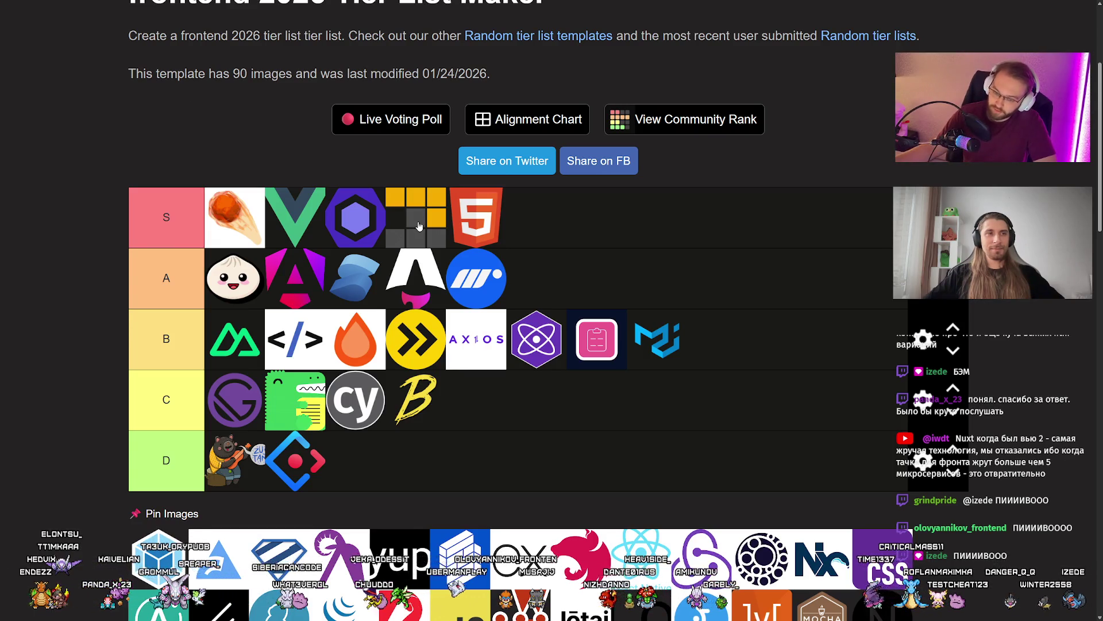
Put the webpack logo into the first slot of the C tier row
scroll(495, 238, down, 2)
scroll(116, 493, up, 1)
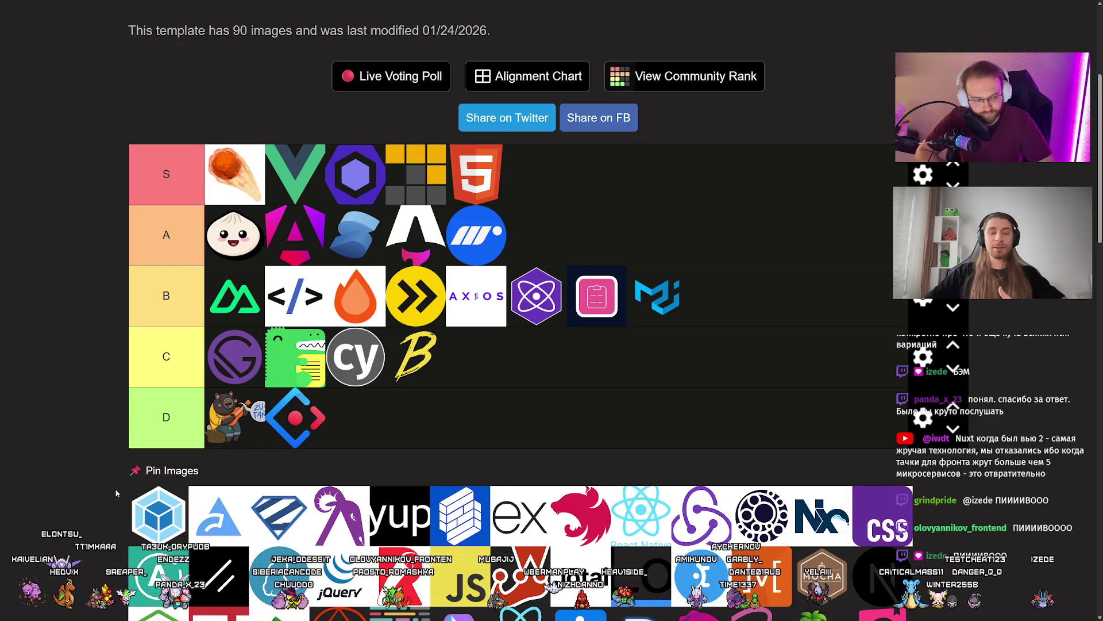
drag(164, 517, 270, 356)
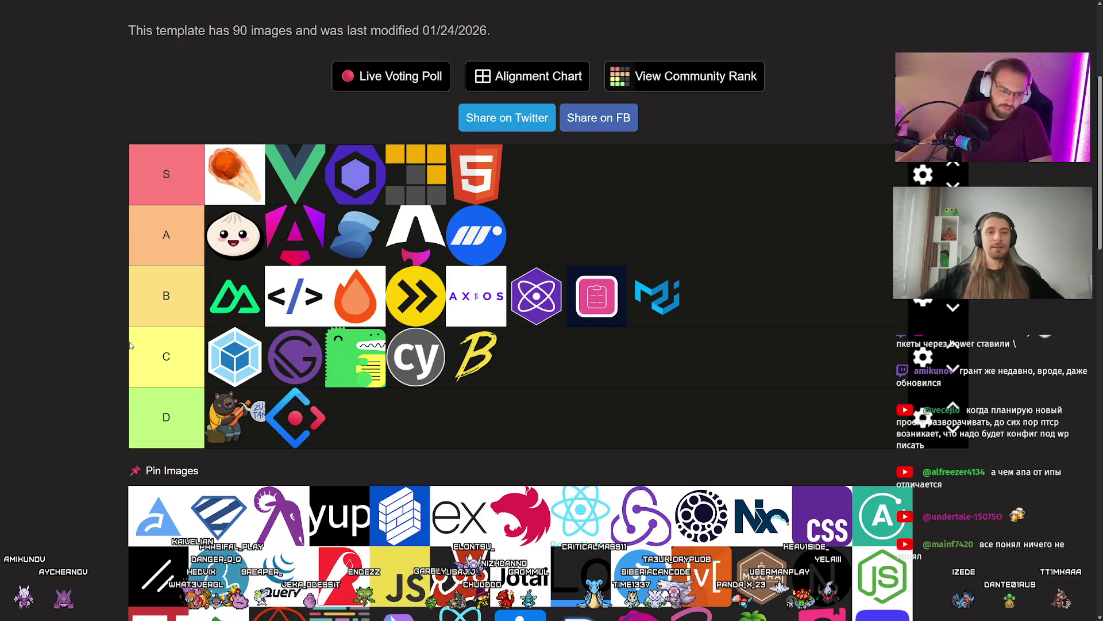
Rank the blue arrow-shaped logo at the very start of tier A
scroll(80, 373, down, 1)
scroll(77, 369, down, 3)
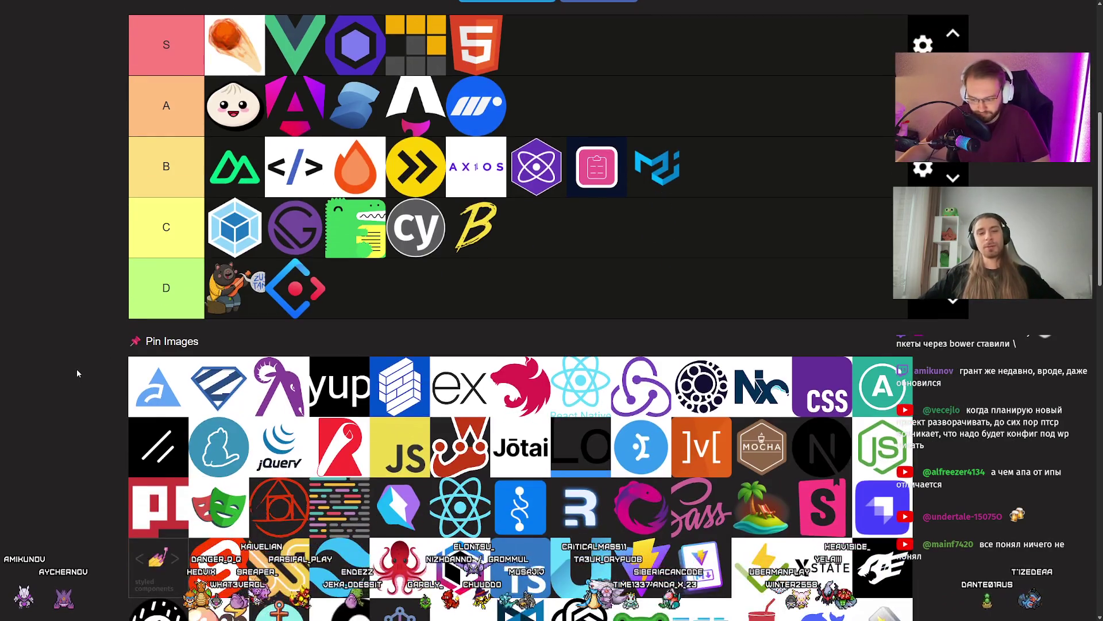
scroll(75, 366, up, 4)
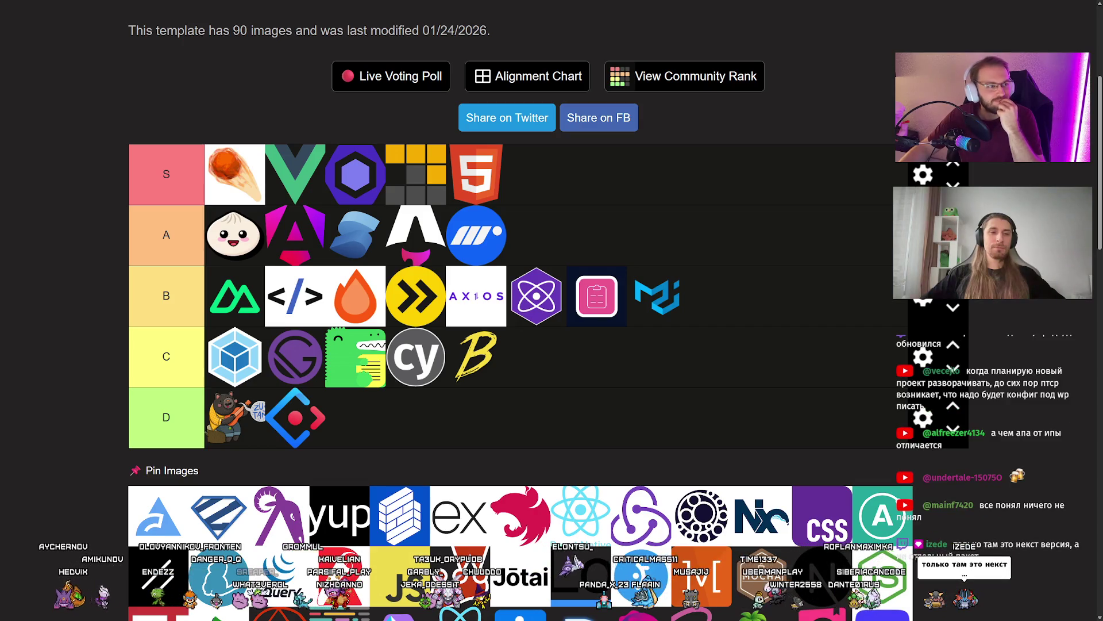
drag(158, 515, 212, 220)
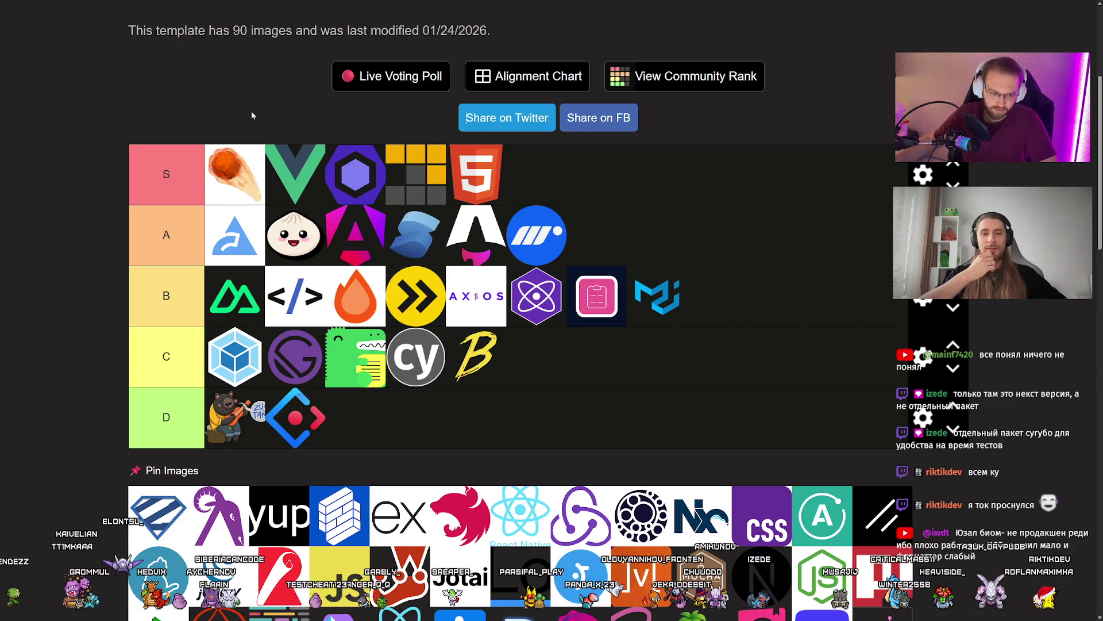
scroll(98, 378, down, 2)
Rank the striped shield after HTML5 in S and the purple logo first in B, then show the Valibot docs
scroll(98, 383, up, 2)
mouse_move(158, 515)
mouse_down()
mouse_move(419, 235)
mouse_move(536, 175)
mouse_up()
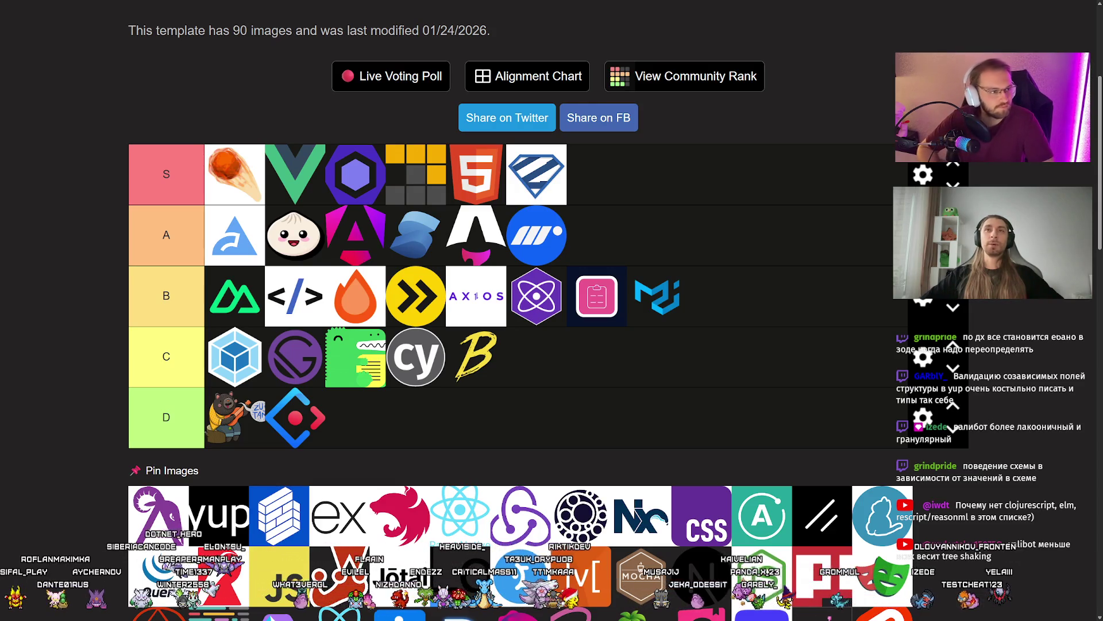
mouse_move(159, 514)
mouse_down()
mouse_move(164, 290)
mouse_move(173, 294)
mouse_up()
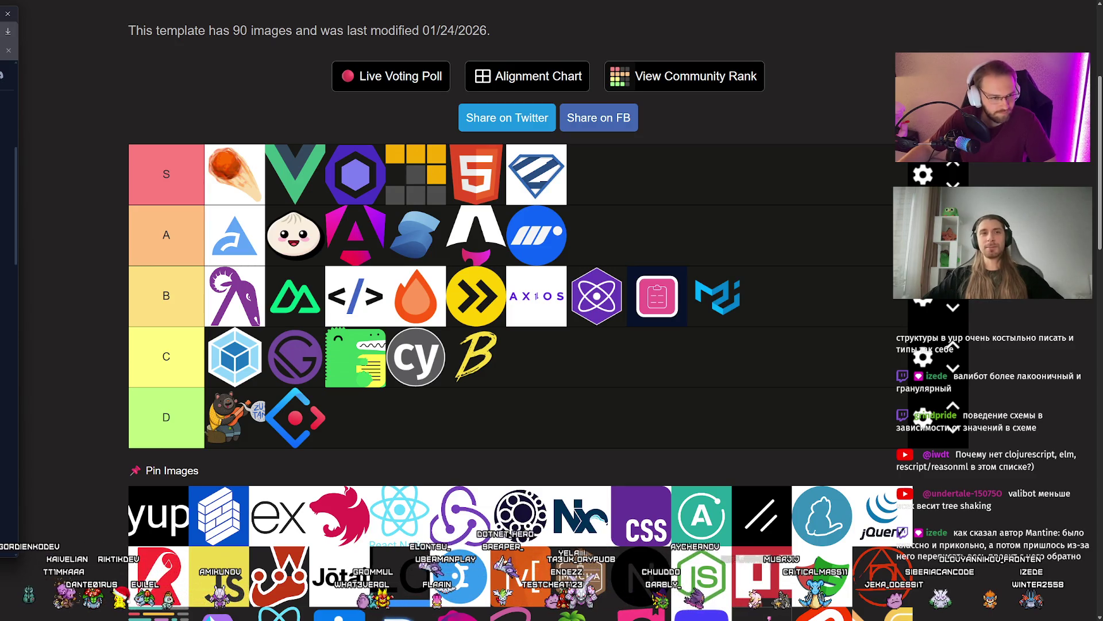
key(alt+Tab)
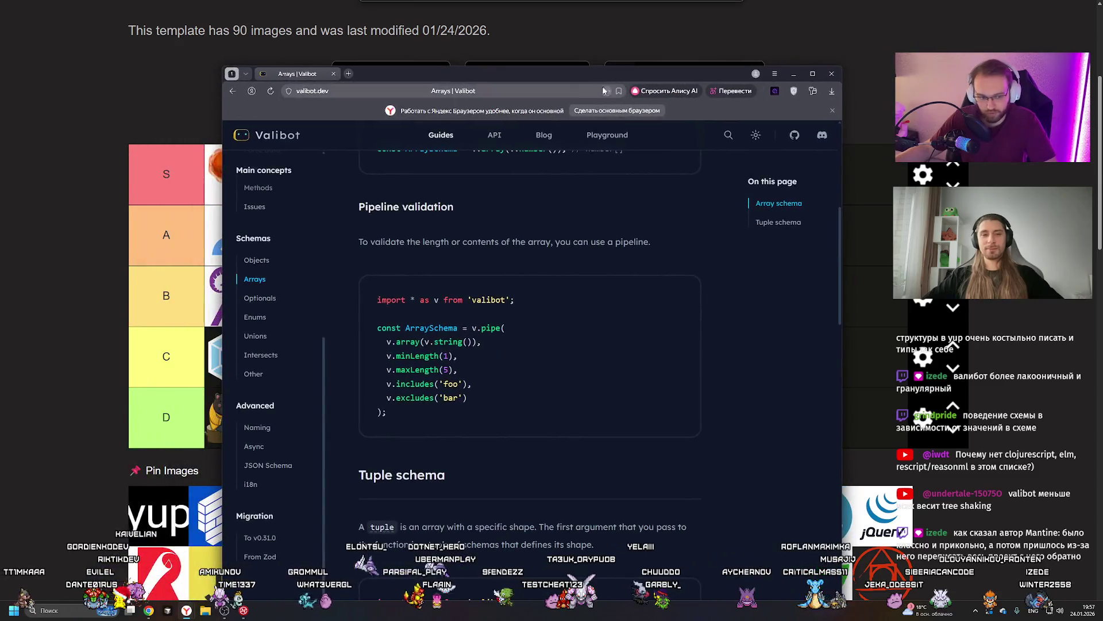
Move the Valibot docs window lower, widen it, and shift it left
mouse_move(578, 68)
mouse_down()
mouse_move(582, 224)
mouse_move(559, 84)
mouse_up()
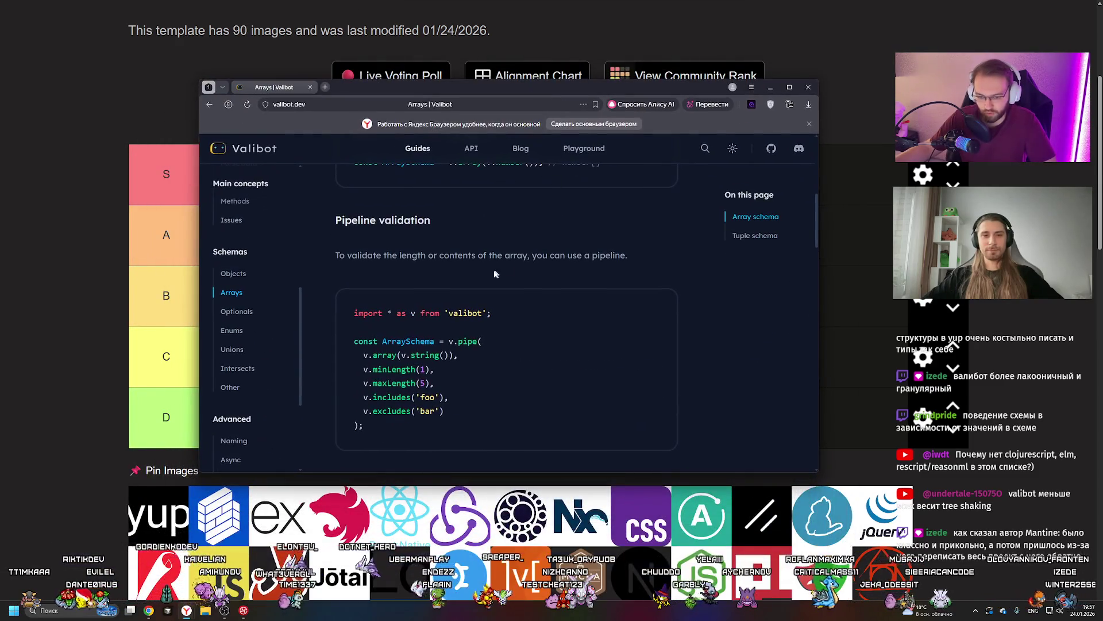
drag(821, 361, 1013, 340)
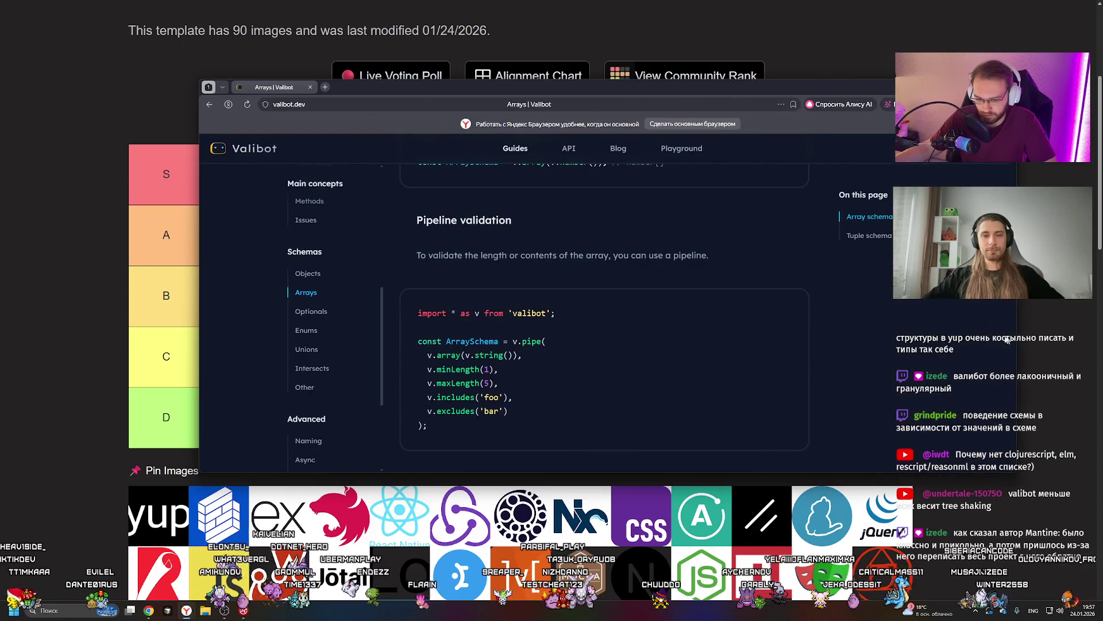
drag(726, 90, 659, 89)
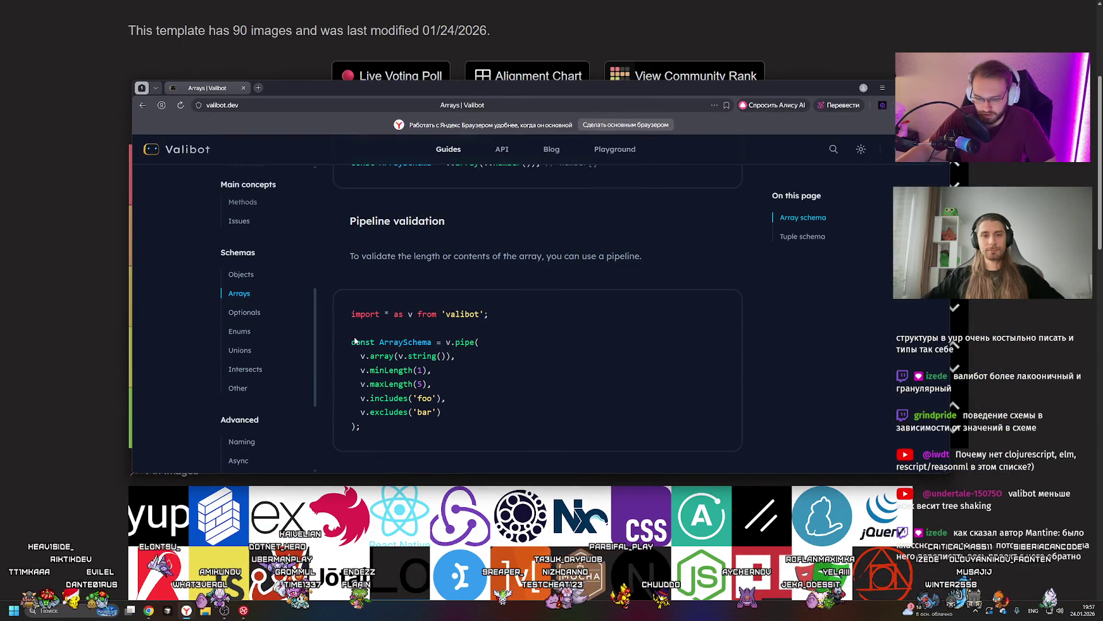
Highlight the v.pipe validation lines, through excludes('bar'), in the Arrays guide code sample
scroll(359, 321, down, 1)
mouse_move(360, 313)
mouse_down()
mouse_move(367, 385)
mouse_move(352, 298)
mouse_up()
click(368, 385)
click(466, 298)
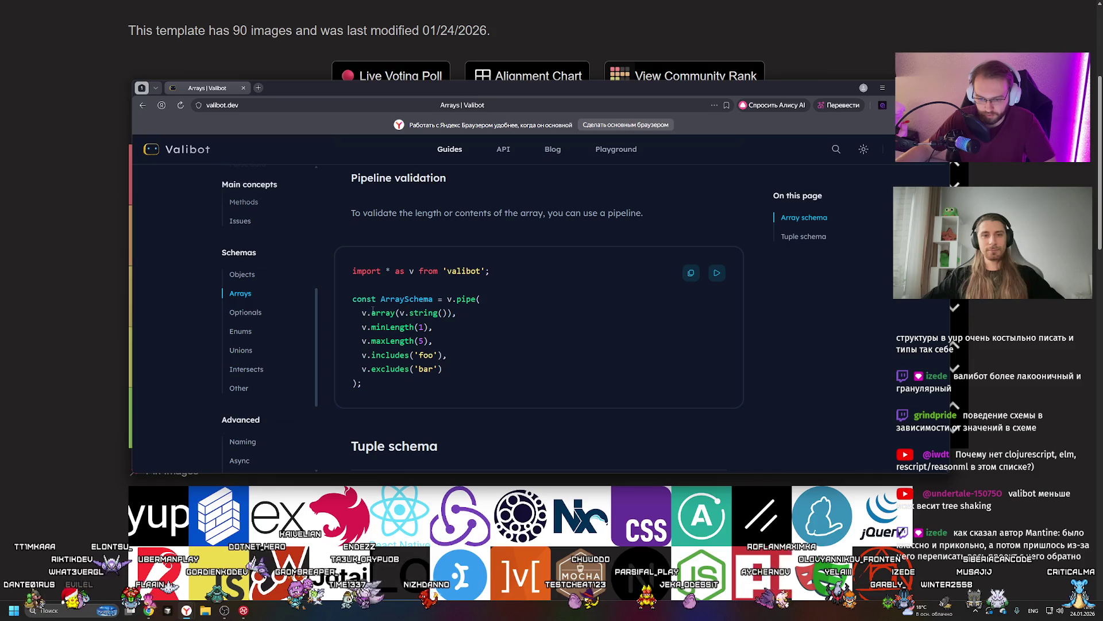
drag(355, 313, 495, 380)
click(526, 314)
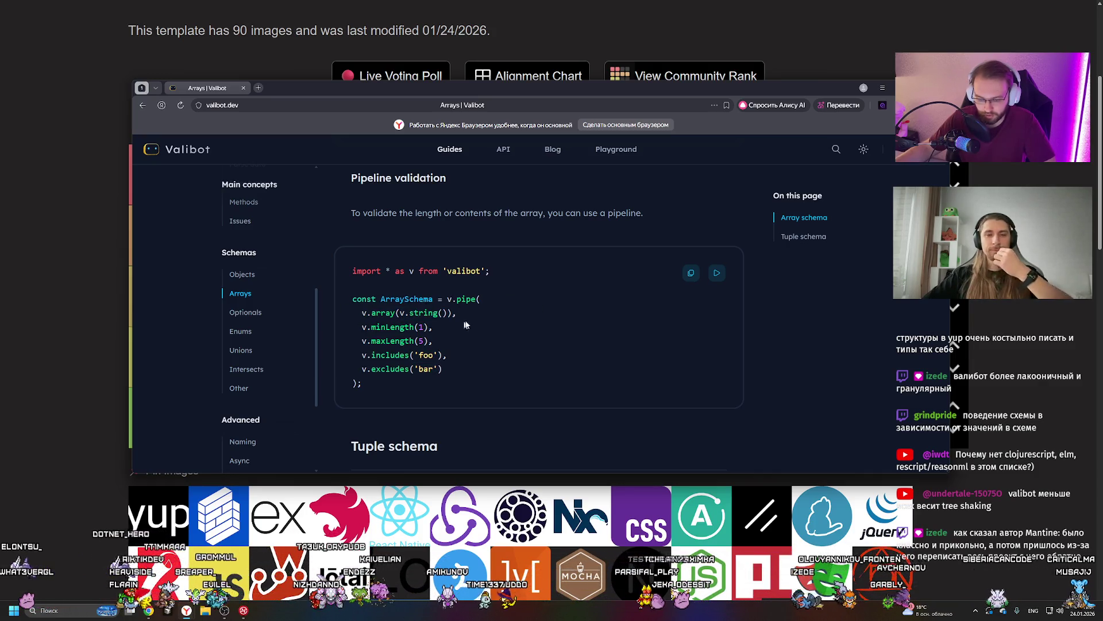
click(397, 313)
drag(358, 313, 481, 364)
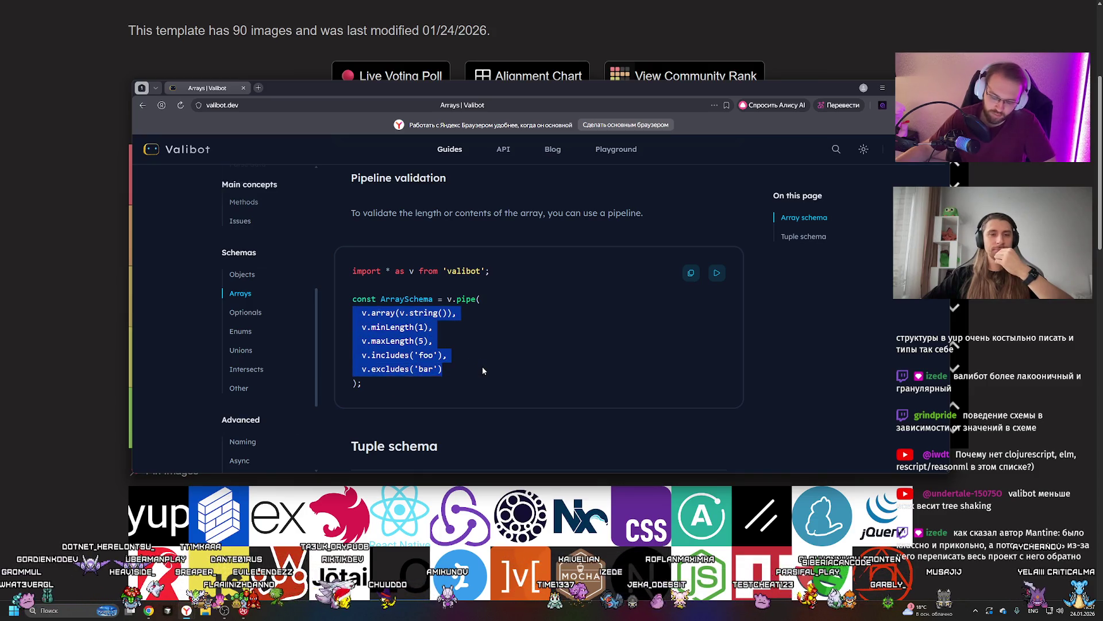
click(385, 311)
drag(374, 317, 478, 366)
drag(446, 299, 498, 366)
click(520, 333)
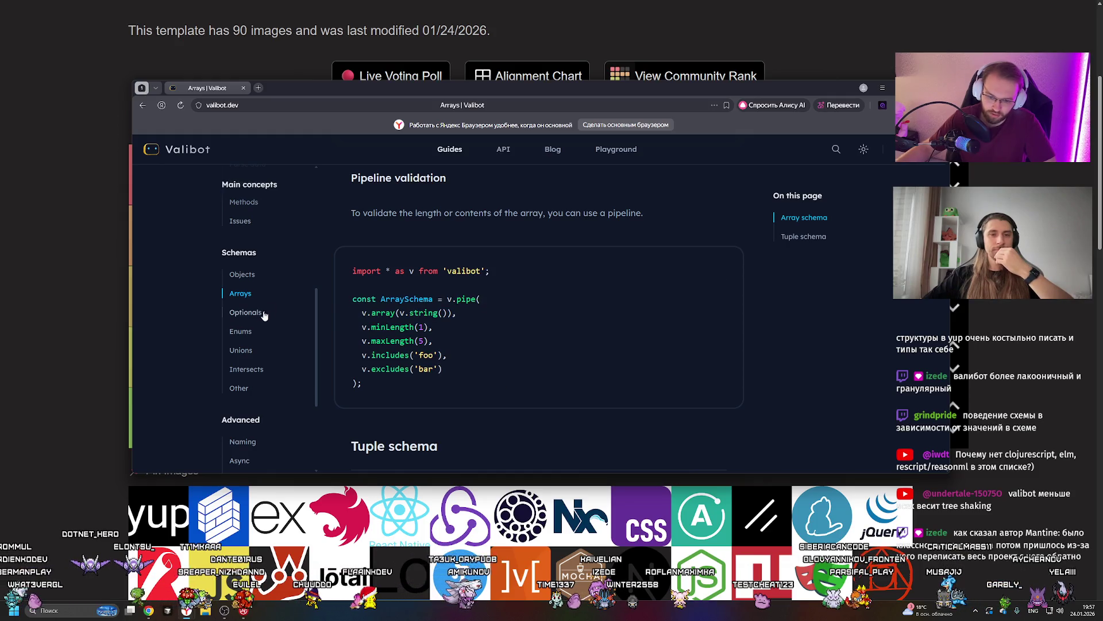
Read the Optionals guide, highlighting part of the v.undefinedable line
click(245, 312)
scroll(515, 351, down, 5)
scroll(515, 351, up, 2)
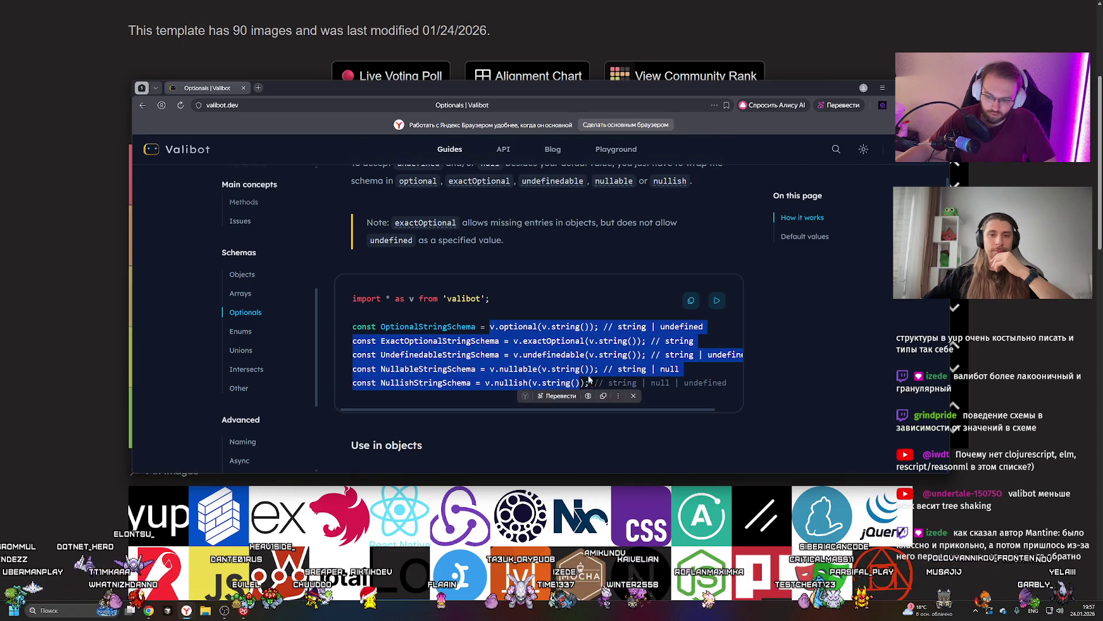
drag(514, 354, 596, 355)
click(532, 357)
scroll(532, 357, down, 10)
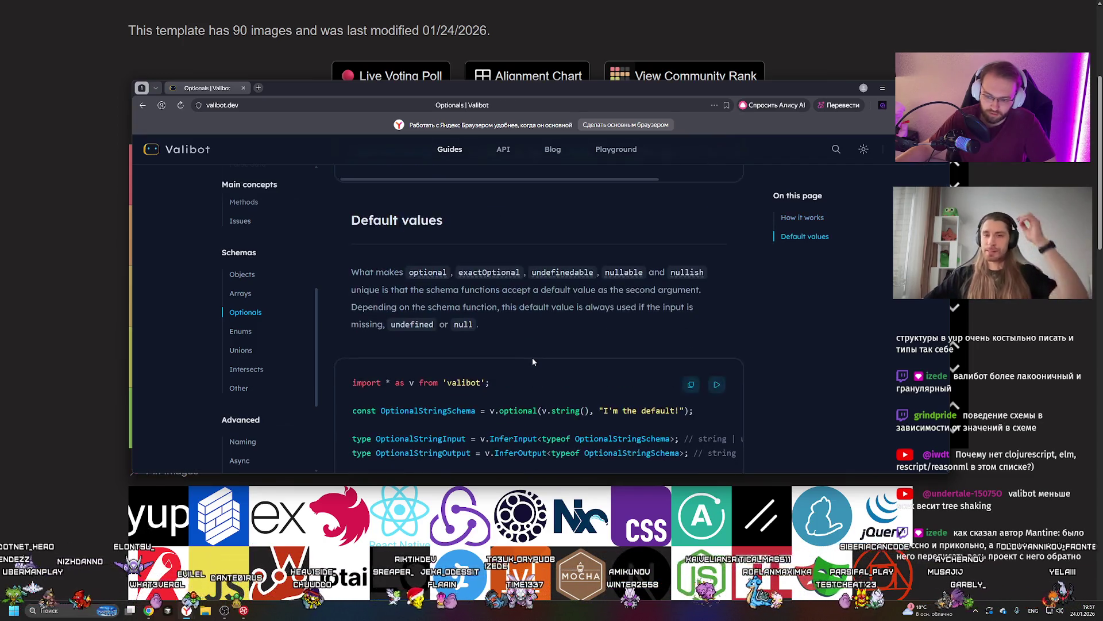
scroll(530, 357, down, 2)
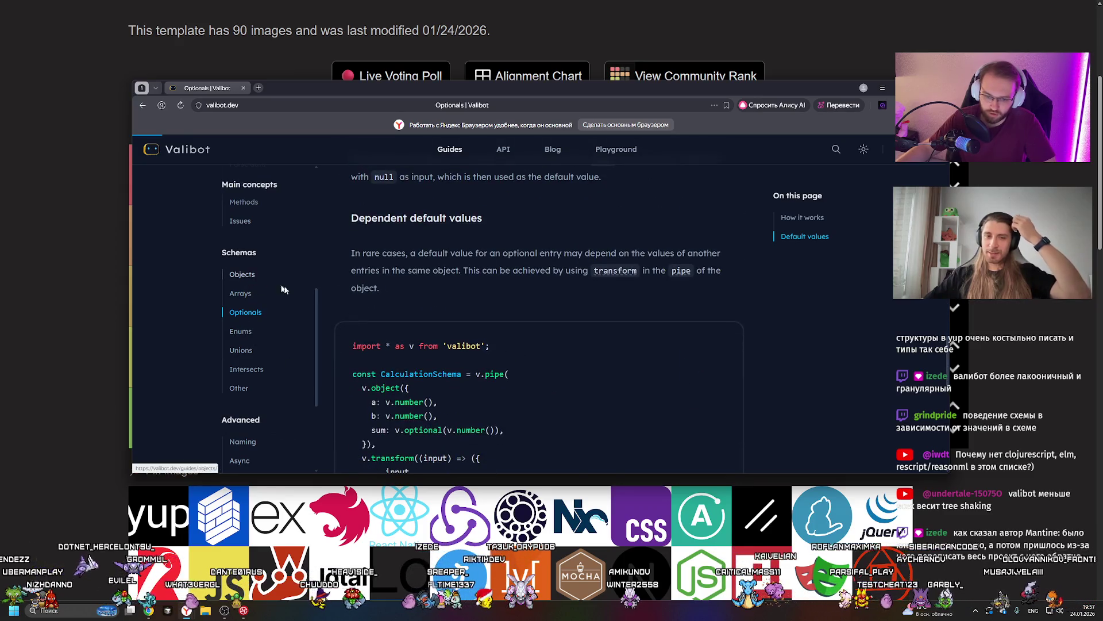
Scroll through the Objects guide page
click(242, 274)
scroll(471, 341, down, 15)
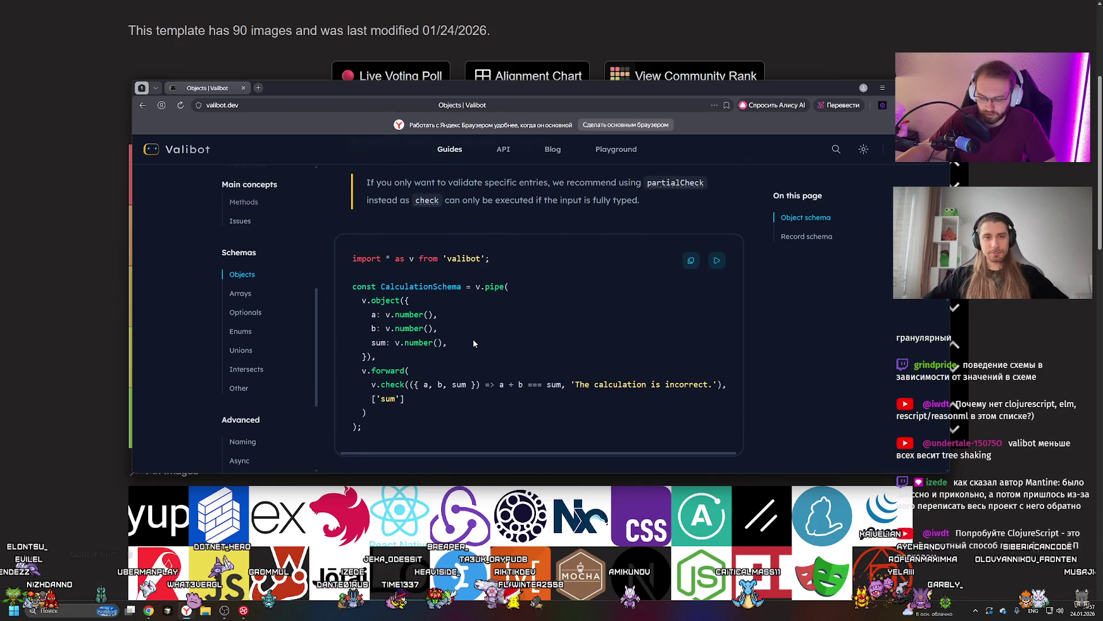
scroll(473, 340, down, 5)
scroll(475, 343, down, 5)
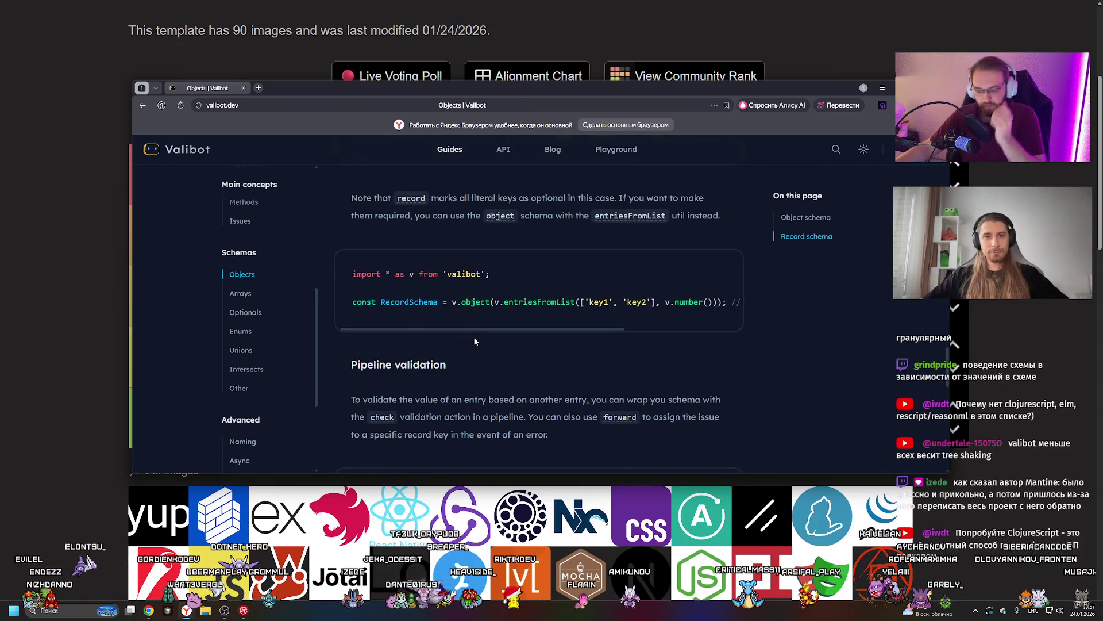
scroll(243, 426, down, 2)
Look over the Naming convention guide page
click(243, 355)
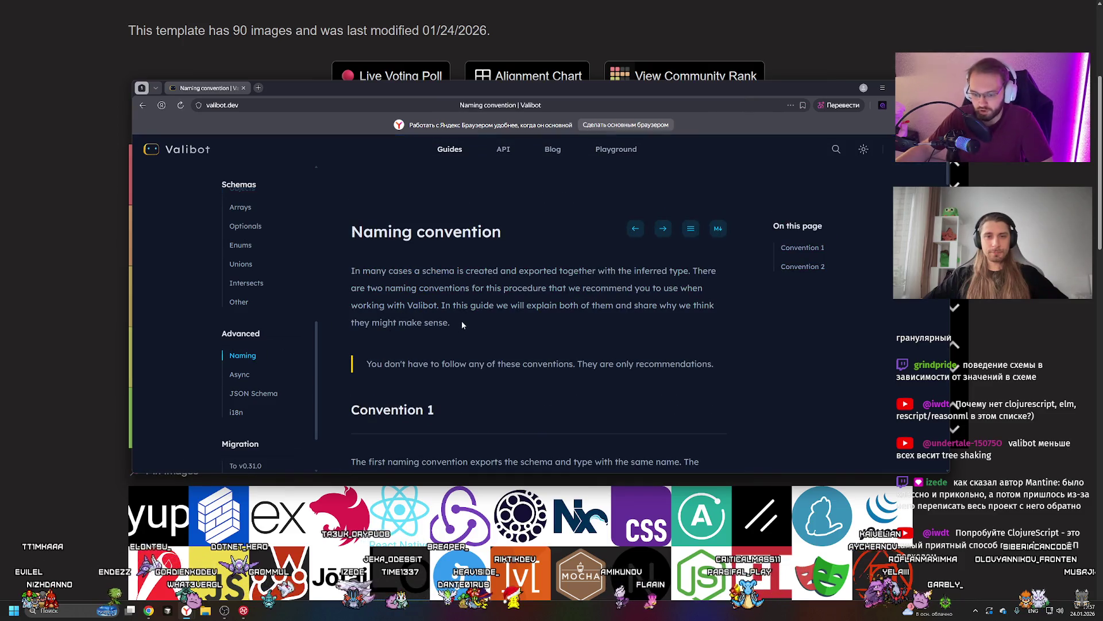
scroll(463, 324, down, 6)
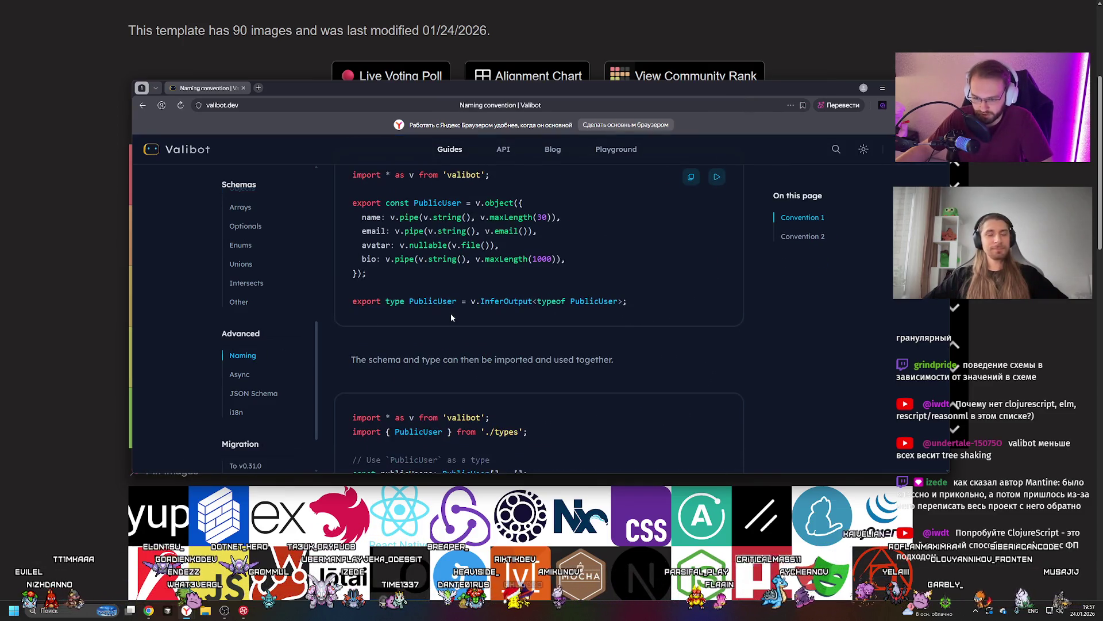
scroll(459, 315, up, 2)
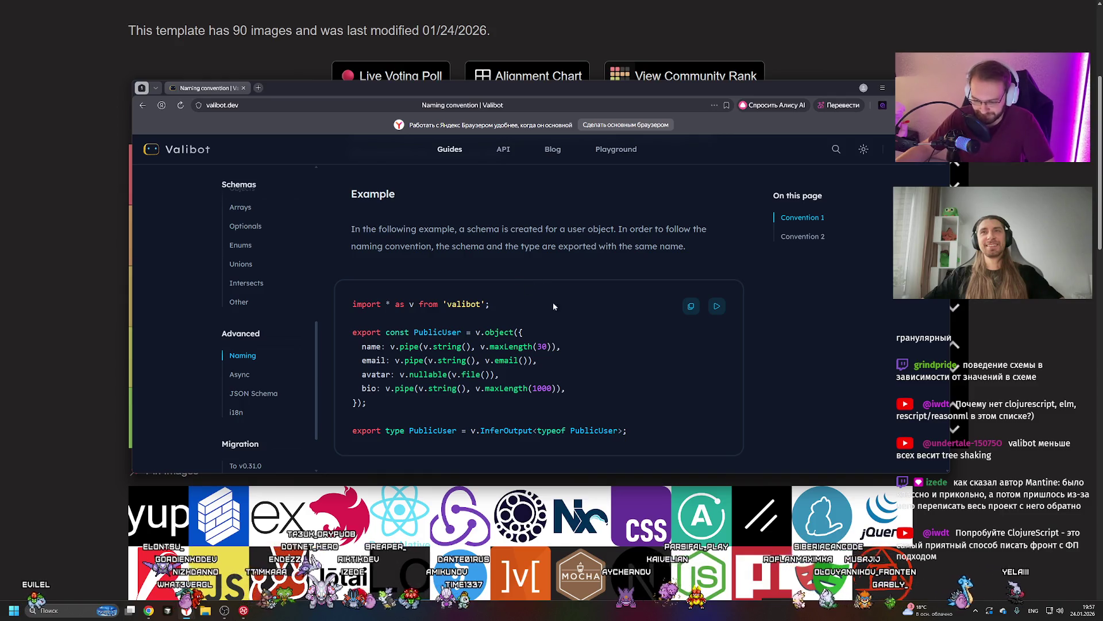
scroll(553, 300, down, 4)
Bring up the Internationalization guide and scroll through its translation examples
click(247, 417)
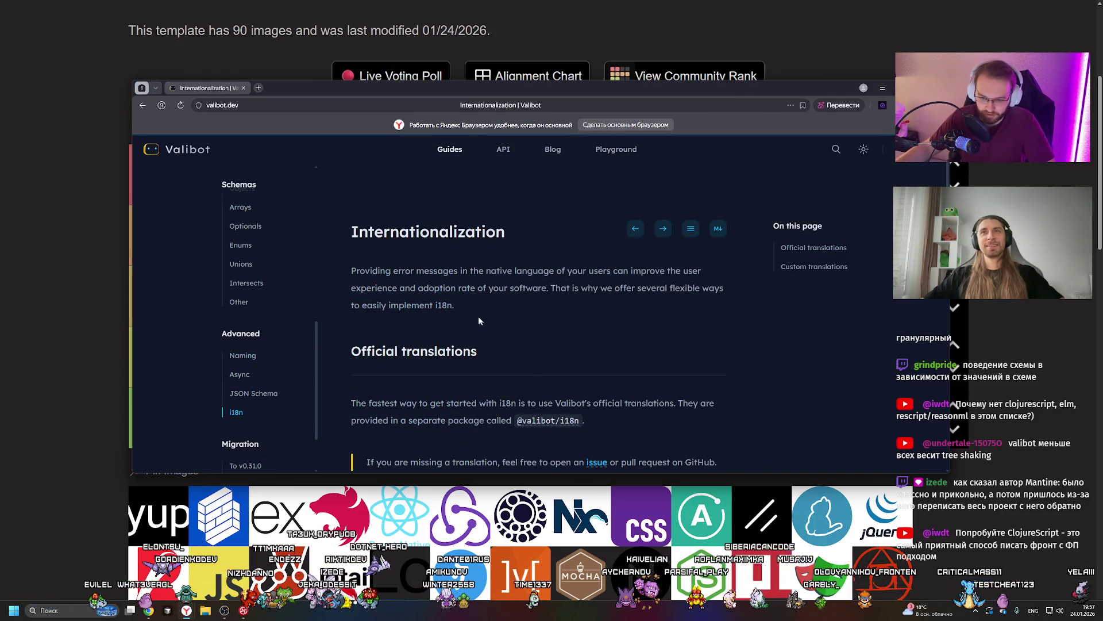
scroll(421, 312, down, 4)
scroll(413, 310, down, 15)
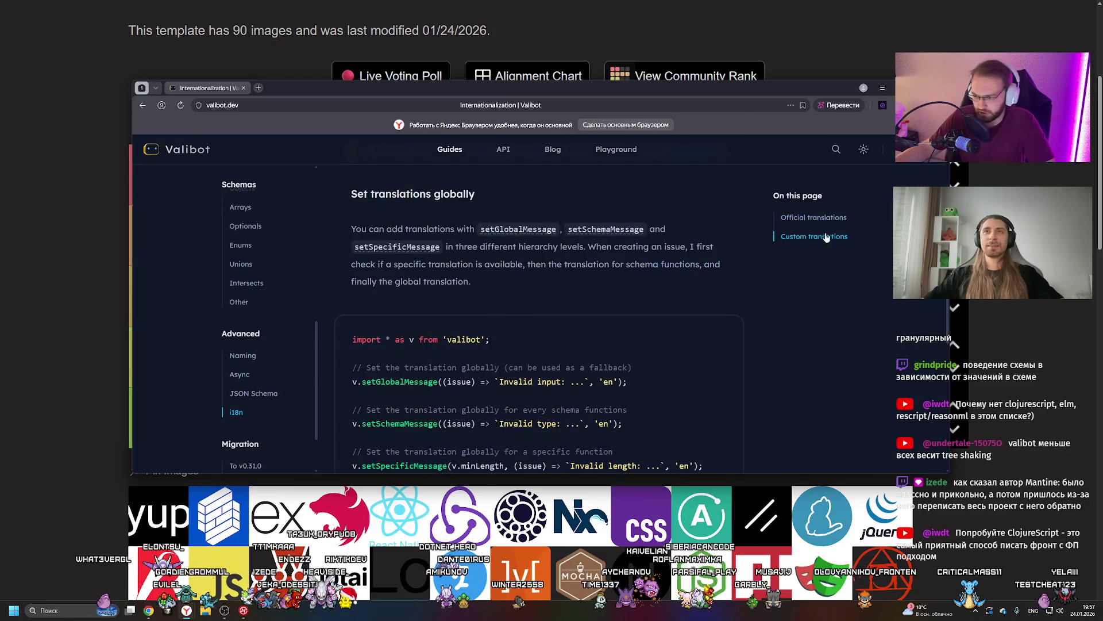
scroll(466, 358, up, 6)
scroll(466, 358, down, 2)
Highlight the login schema's nonEmpty line, then close the docs to return to TierMaker
drag(424, 304, 495, 304)
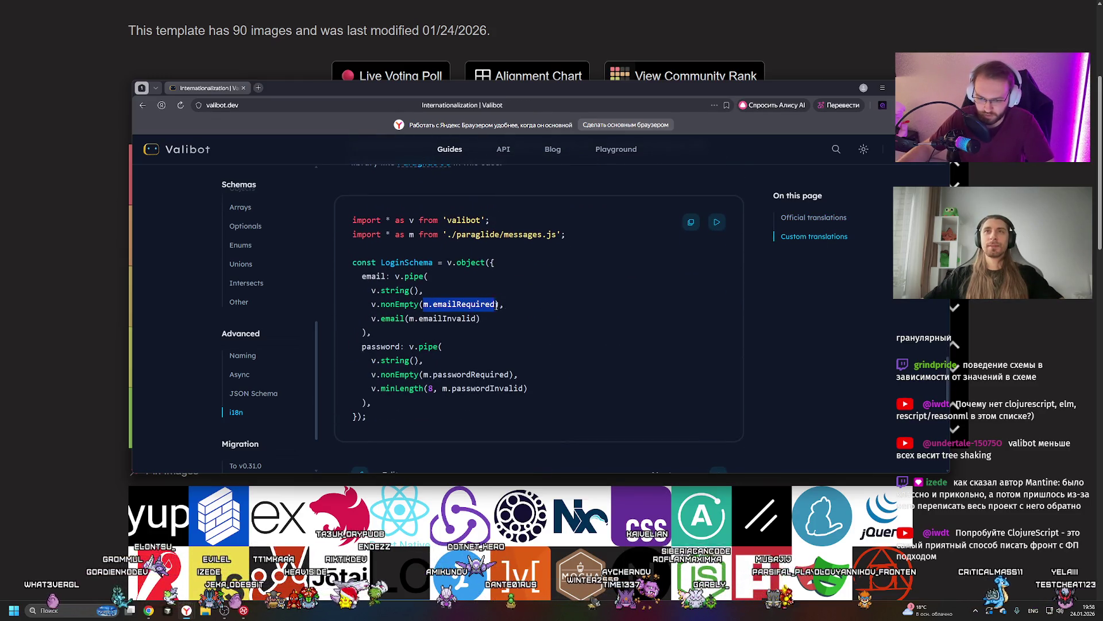
click(547, 315)
drag(366, 302, 536, 307)
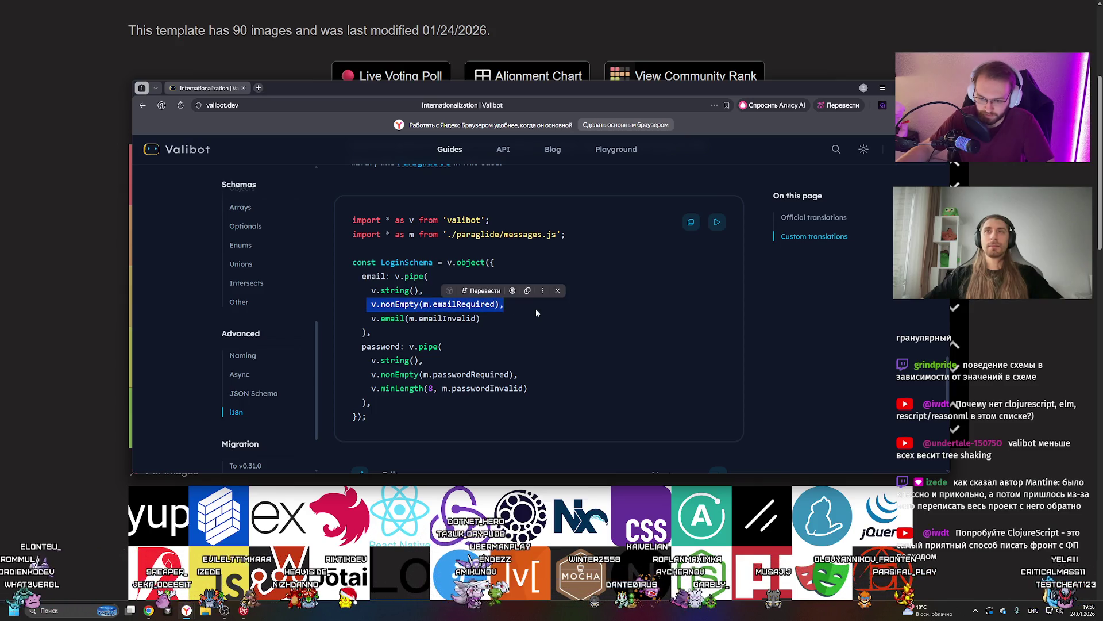
click(570, 304)
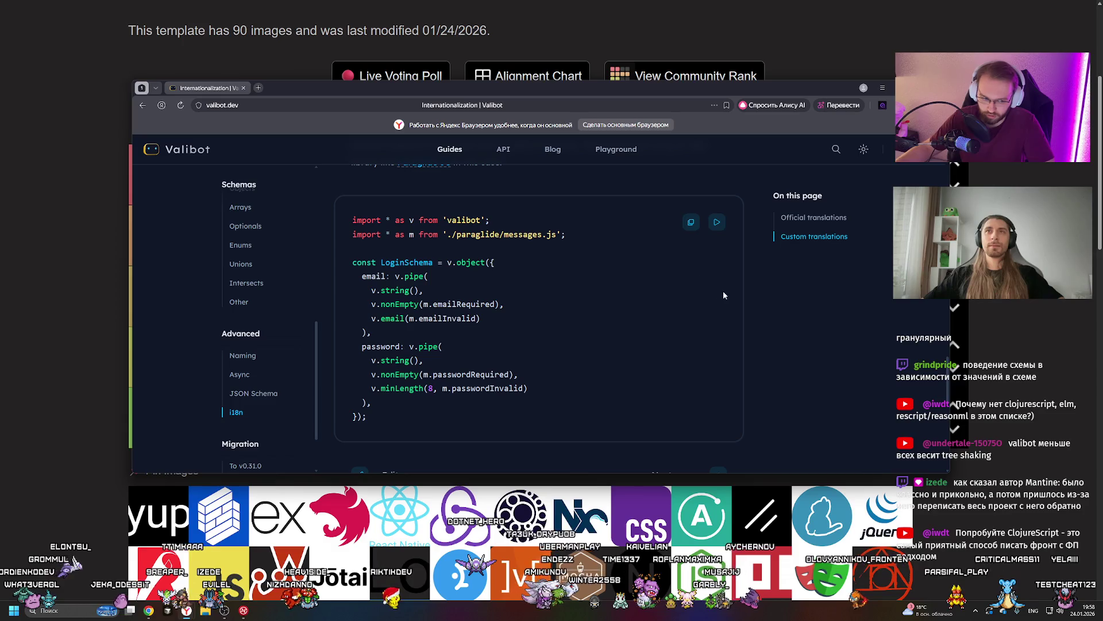
scroll(704, 287, up, 2)
scroll(488, 282, up, 5)
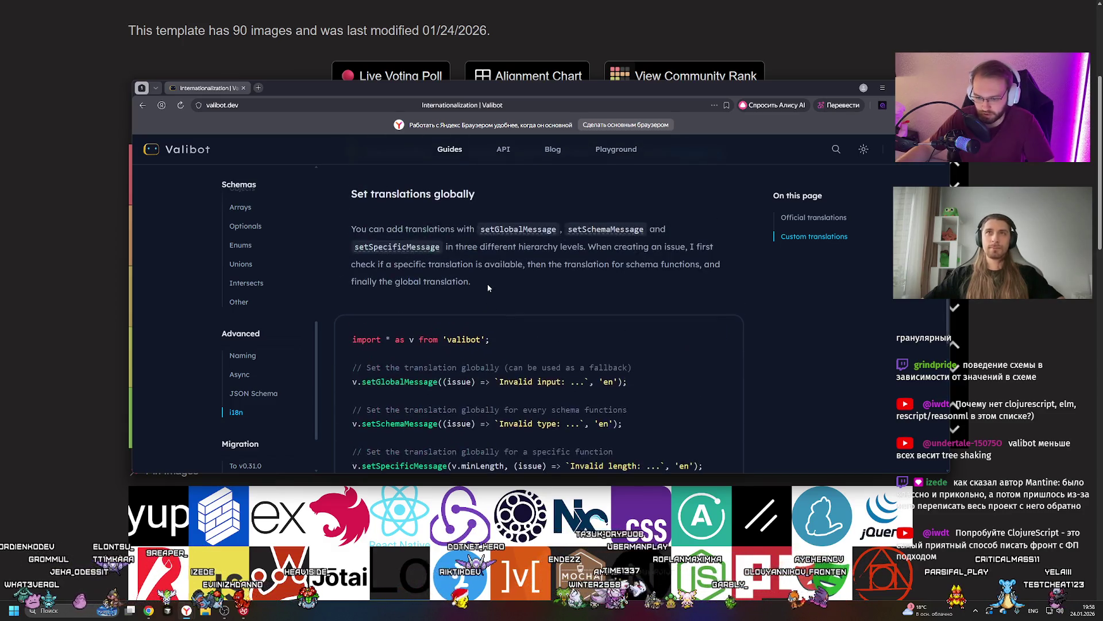
scroll(488, 282, up, 7)
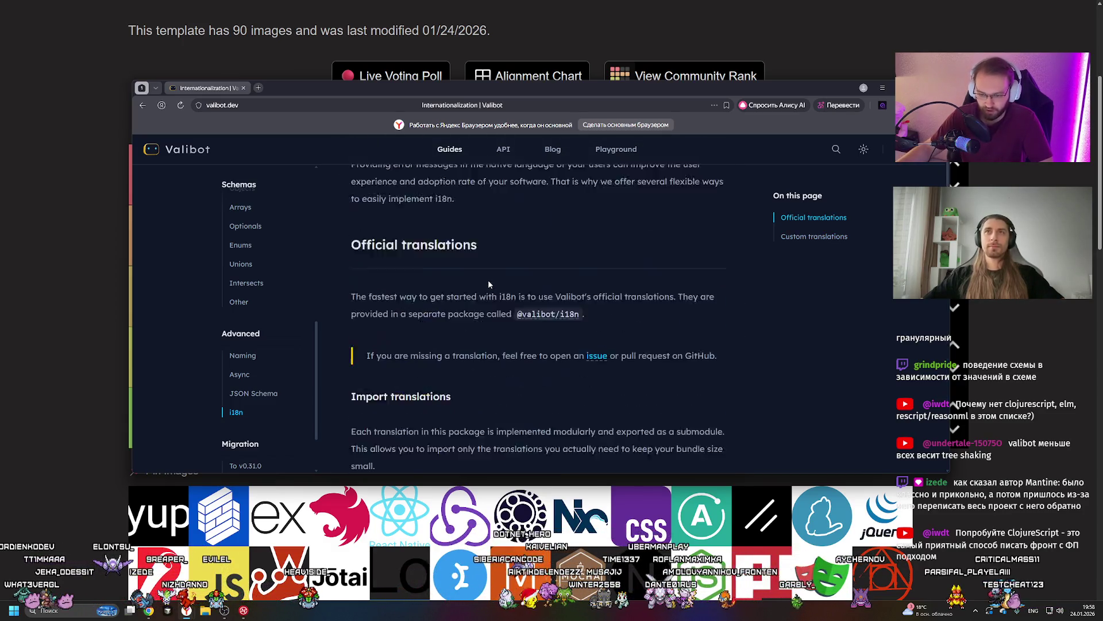
scroll(489, 282, down, 7)
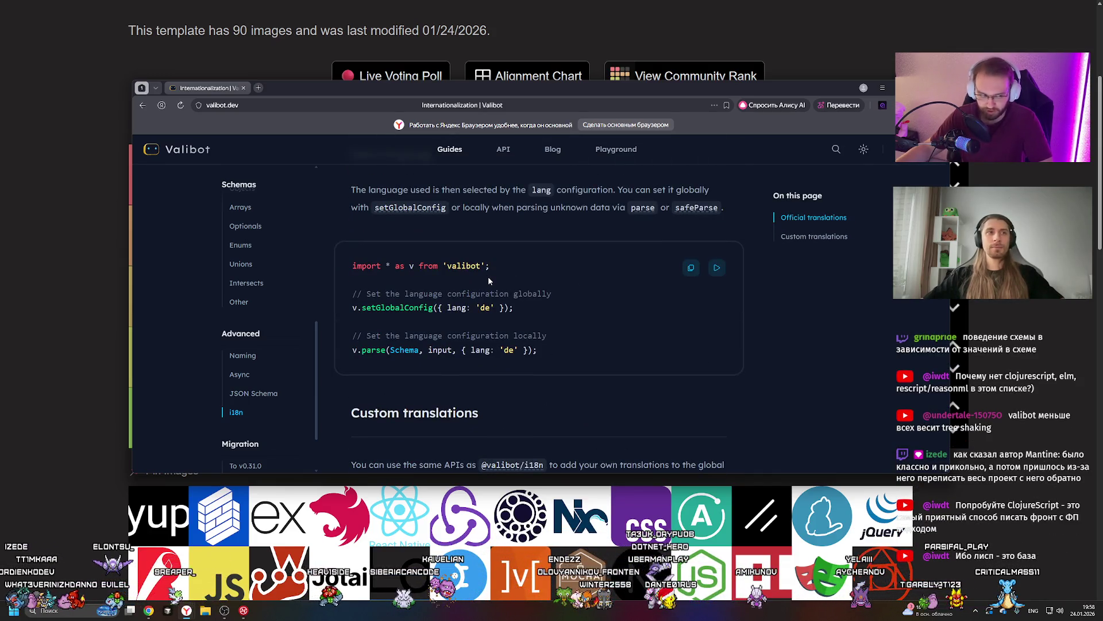
click(244, 88)
scroll(411, 231, up, 1)
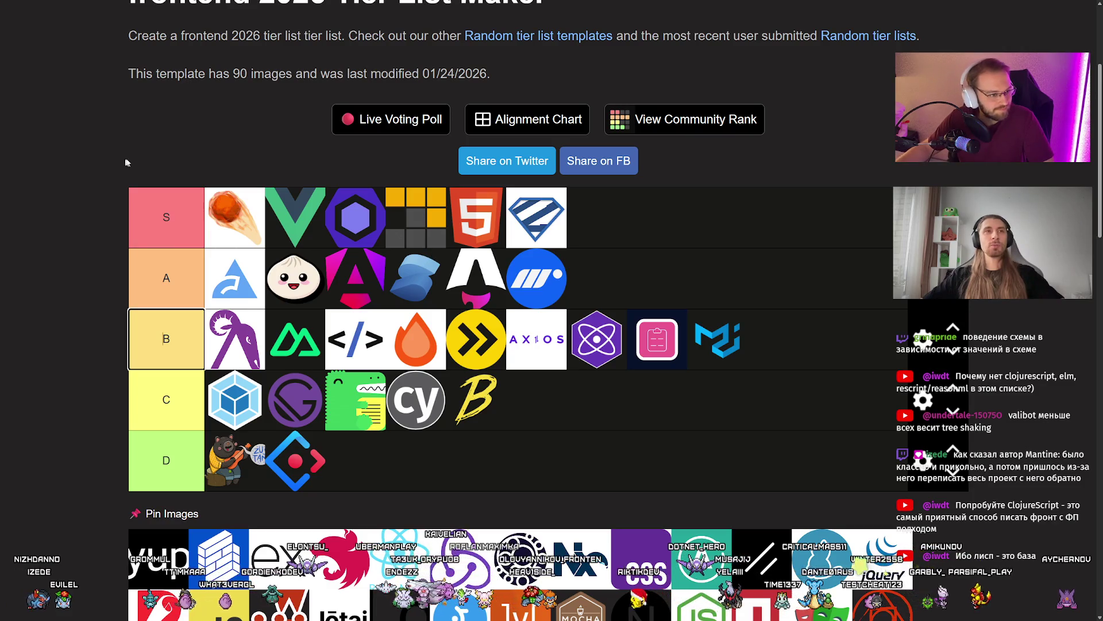
click(168, 141)
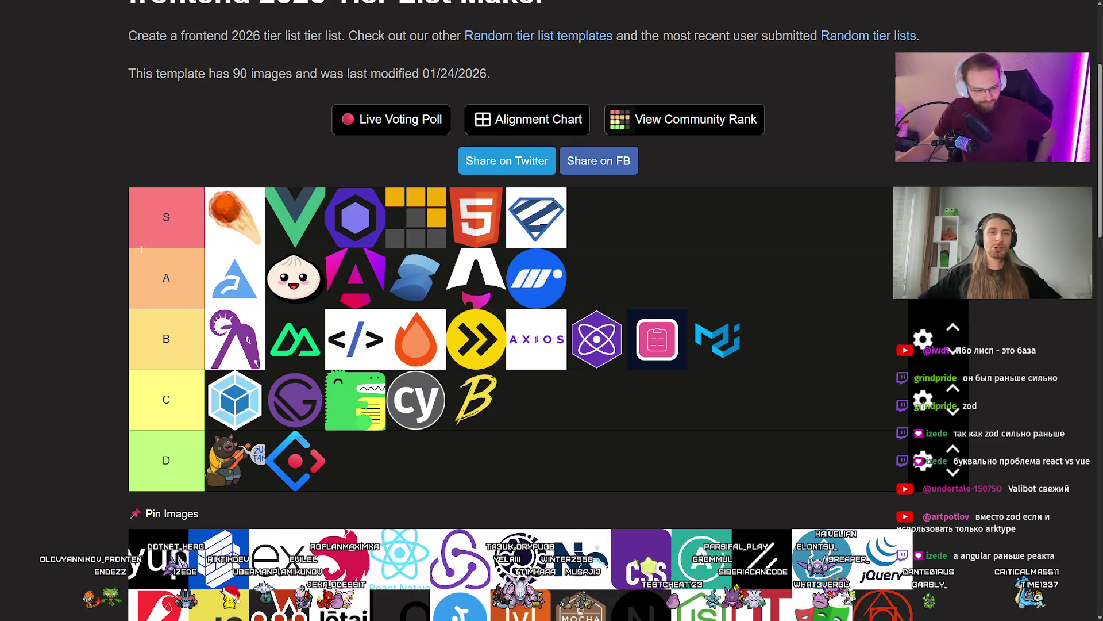
click(80, 237)
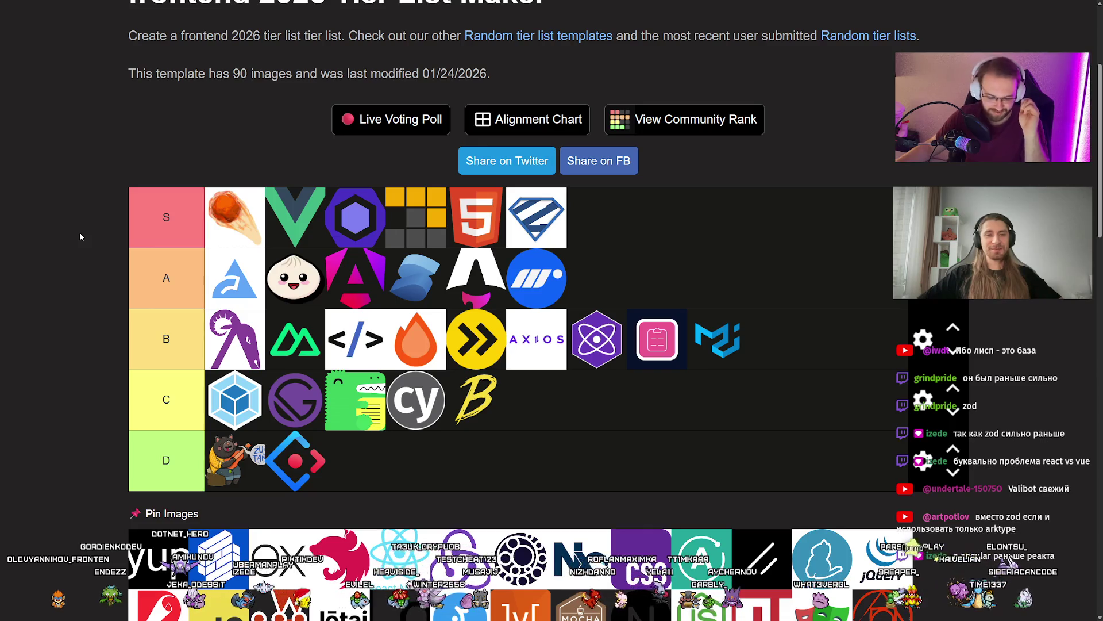
Scroll the tier list down to the image pool to locate the yup logo
scroll(83, 382, down, 2)
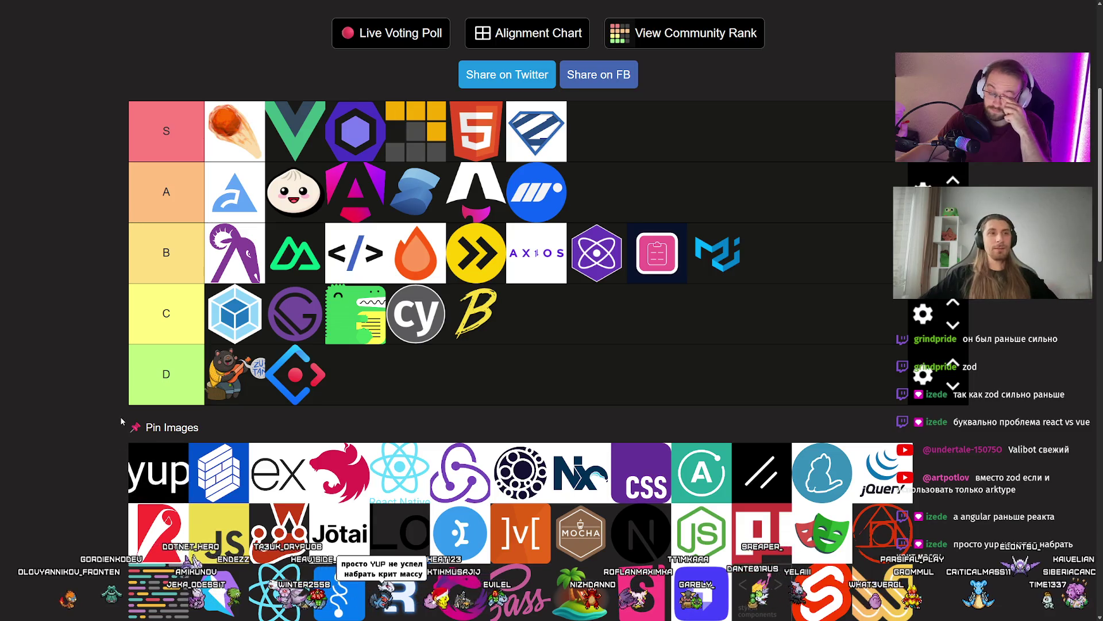
scroll(116, 412, up, 1)
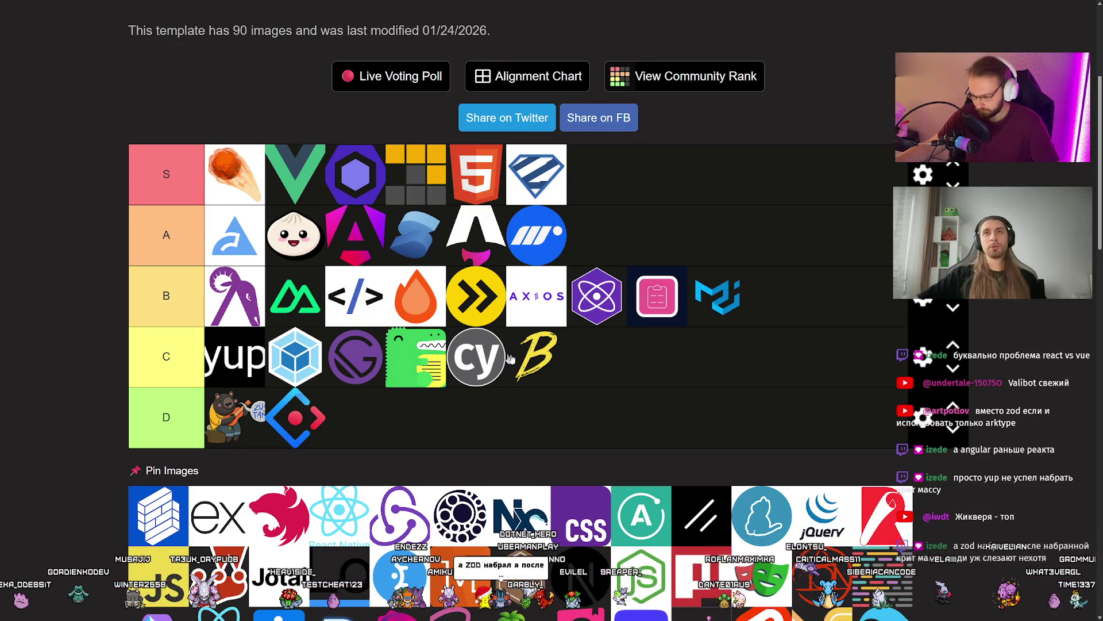
key(super)
key(super)
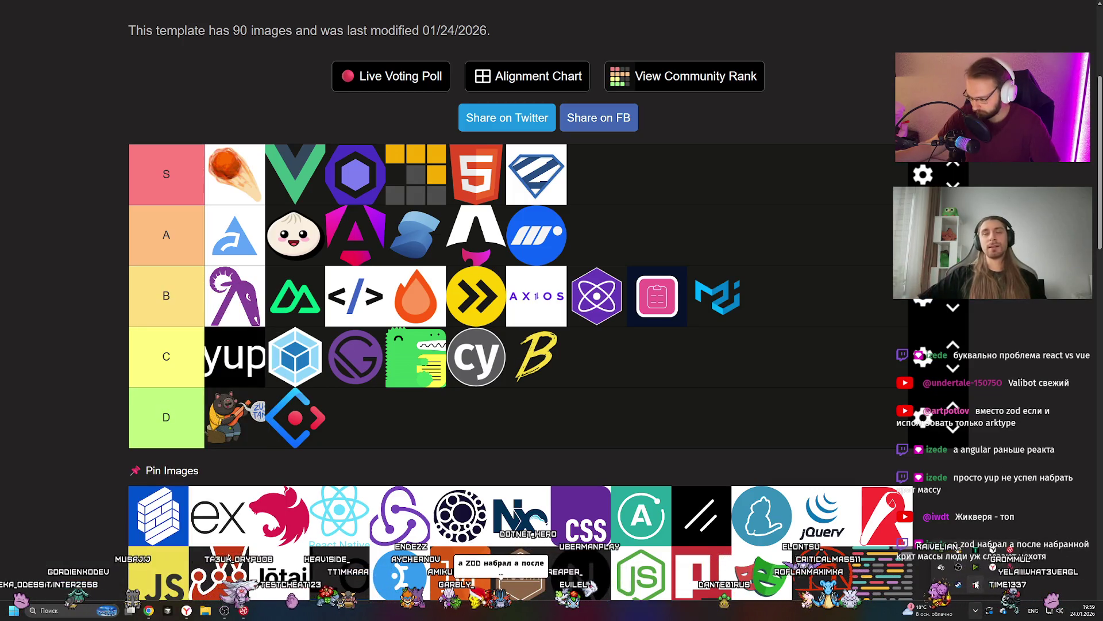
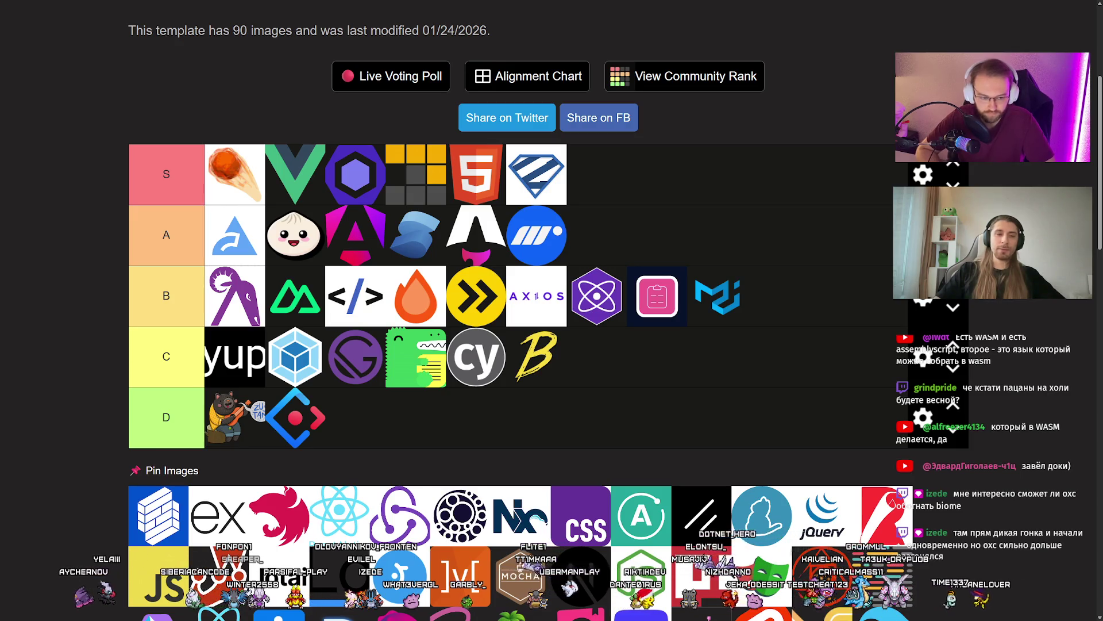
Drag the brick-wall logo from Pin Images into the first slot of tier C
drag(158, 515, 209, 355)
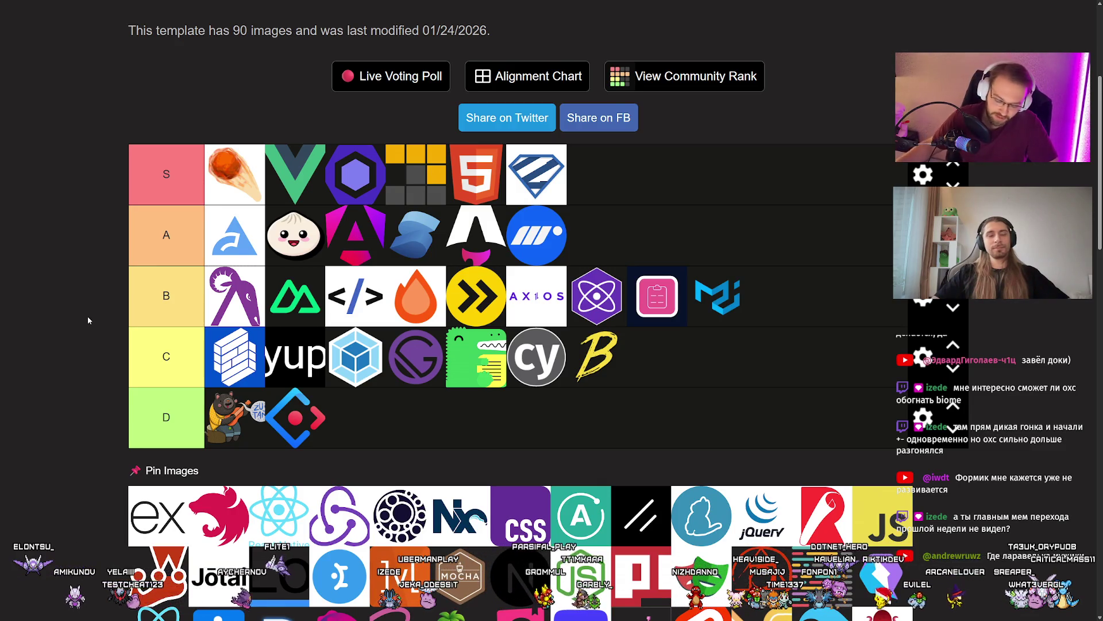
Place the 'ex' logo at the start of tier B, then drop the NestJS logo first in B
scroll(88, 316, down, 1)
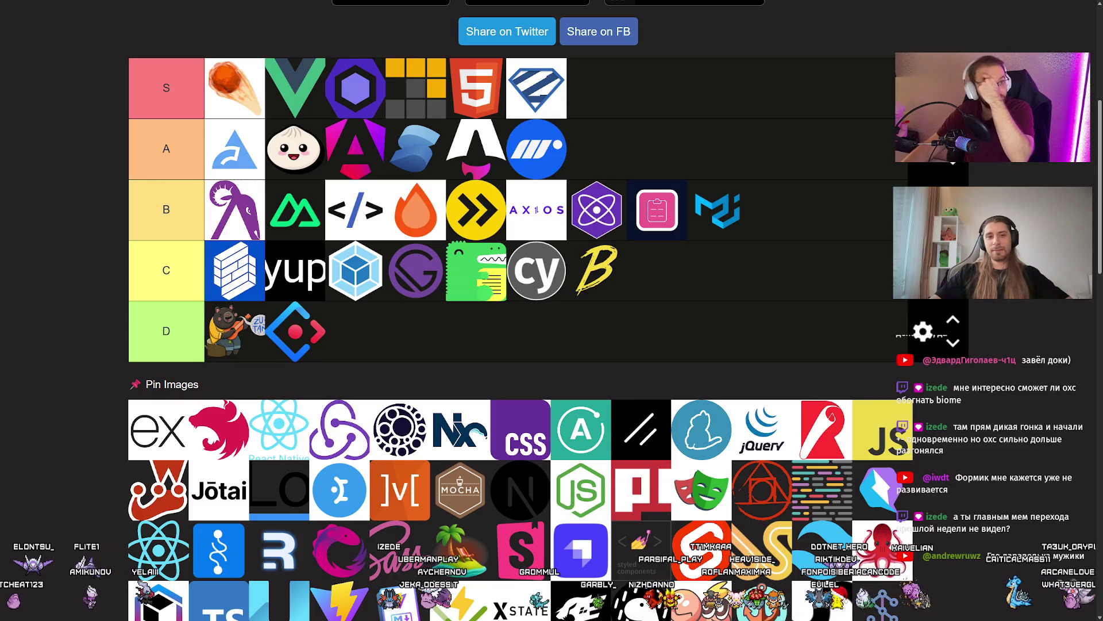
scroll(233, 318, up, 1)
drag(158, 515, 216, 280)
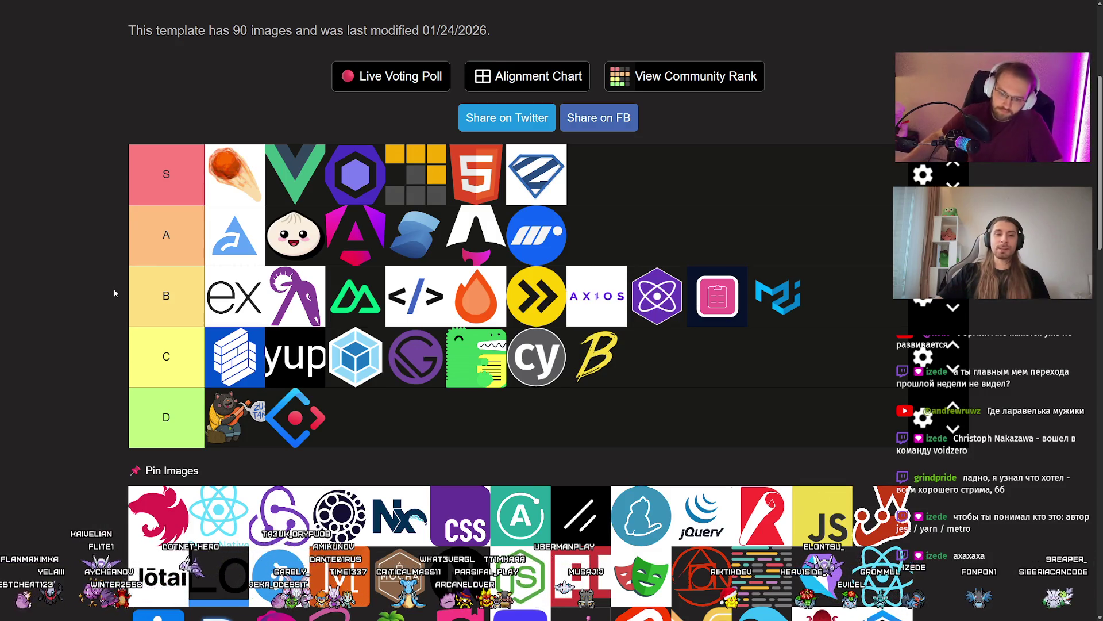
mouse_move(158, 515)
mouse_down()
mouse_move(195, 310)
mouse_move(109, 319)
mouse_up()
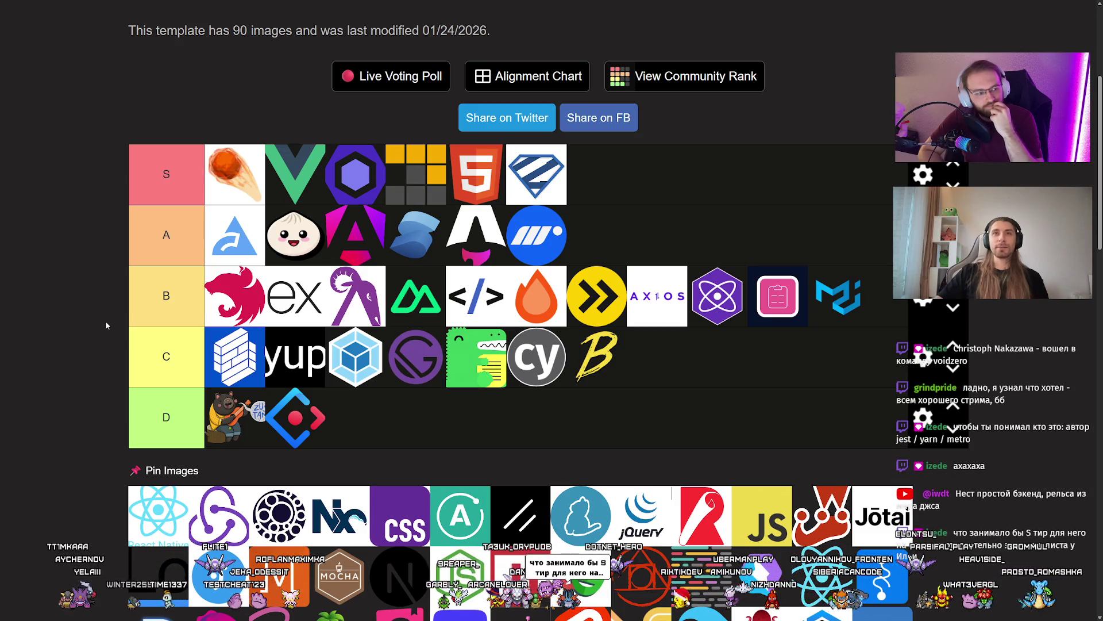
Drag the React Native logo into the first slot of tier C
drag(158, 514, 235, 356)
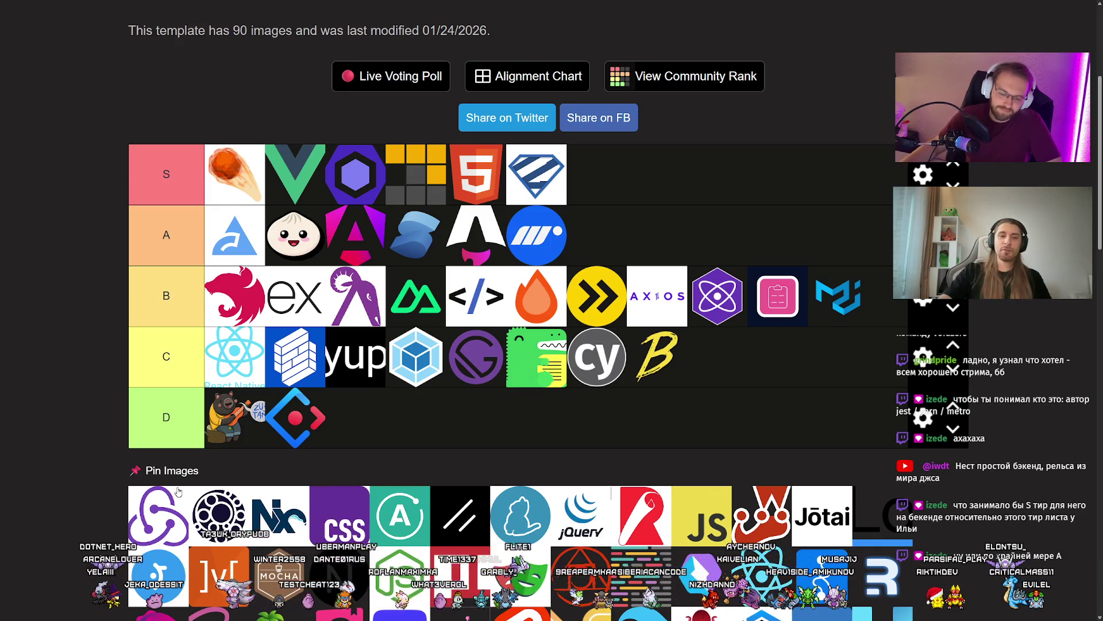
Drag the Redux logo into the first slot of tier B
drag(177, 493, 224, 296)
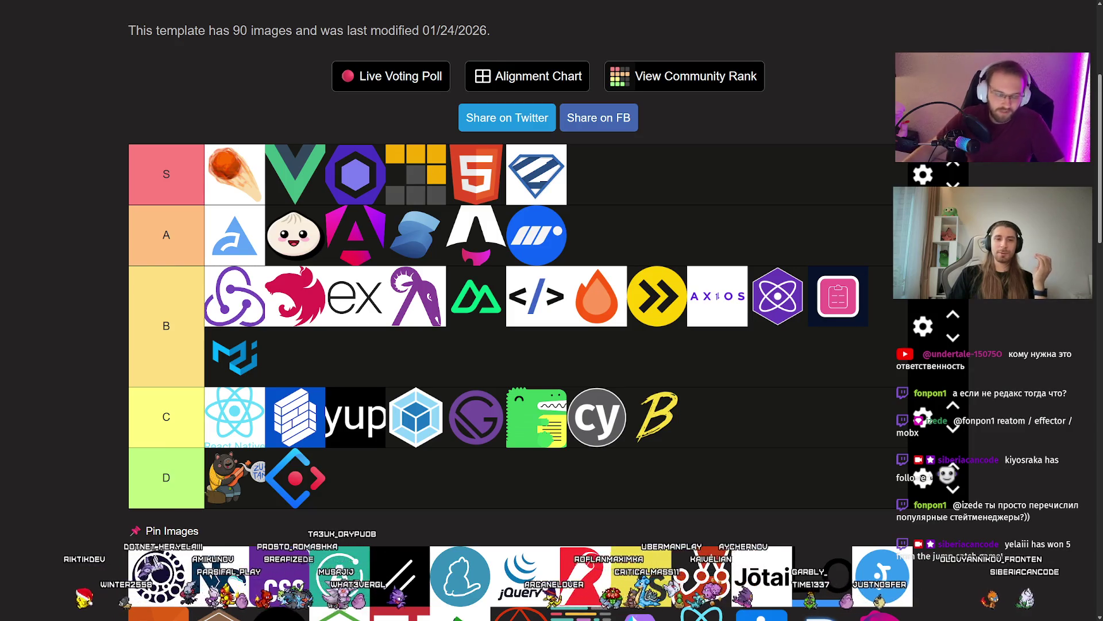
Scroll the tiers into view and drag the round gear logo from Pin Images into tier S
scroll(132, 487, down, 1)
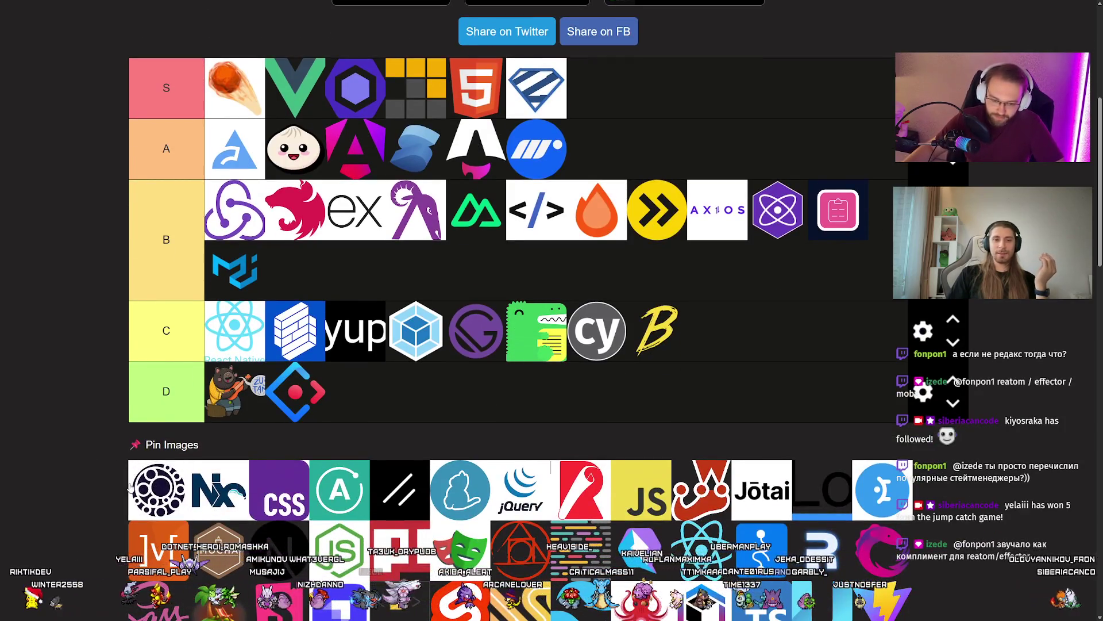
scroll(64, 357, up, 2)
scroll(66, 360, down, 1)
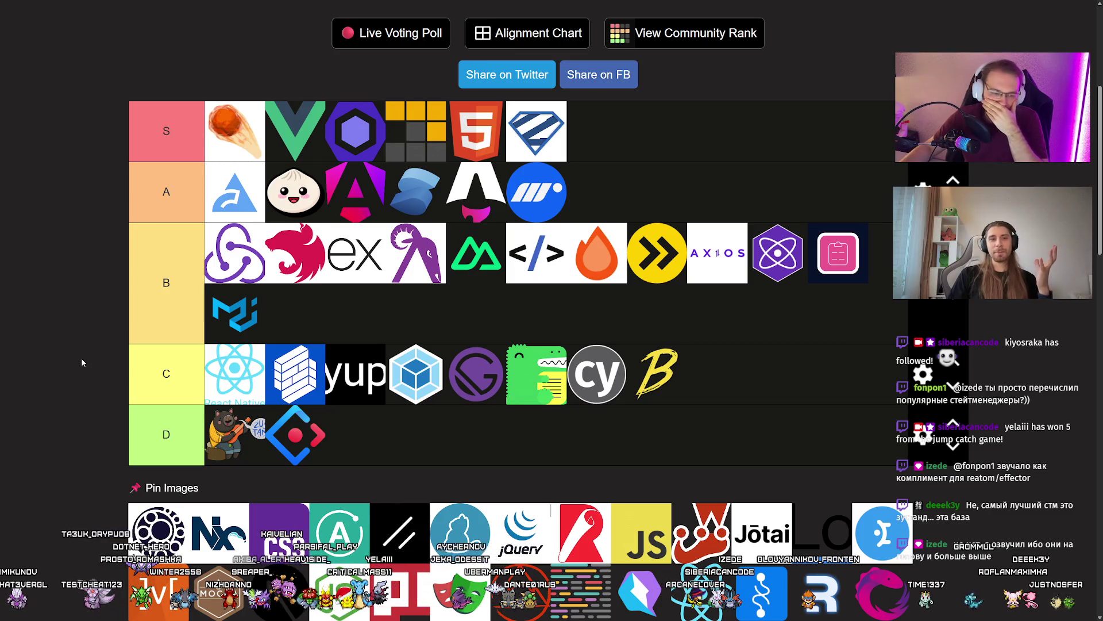
mouse_move(158, 531)
mouse_down()
mouse_move(103, 299)
mouse_move(279, 141)
mouse_move(241, 138)
mouse_move(684, 132)
mouse_move(156, 129)
mouse_move(586, 131)
mouse_move(230, 129)
mouse_move(580, 128)
mouse_move(297, 131)
mouse_up()
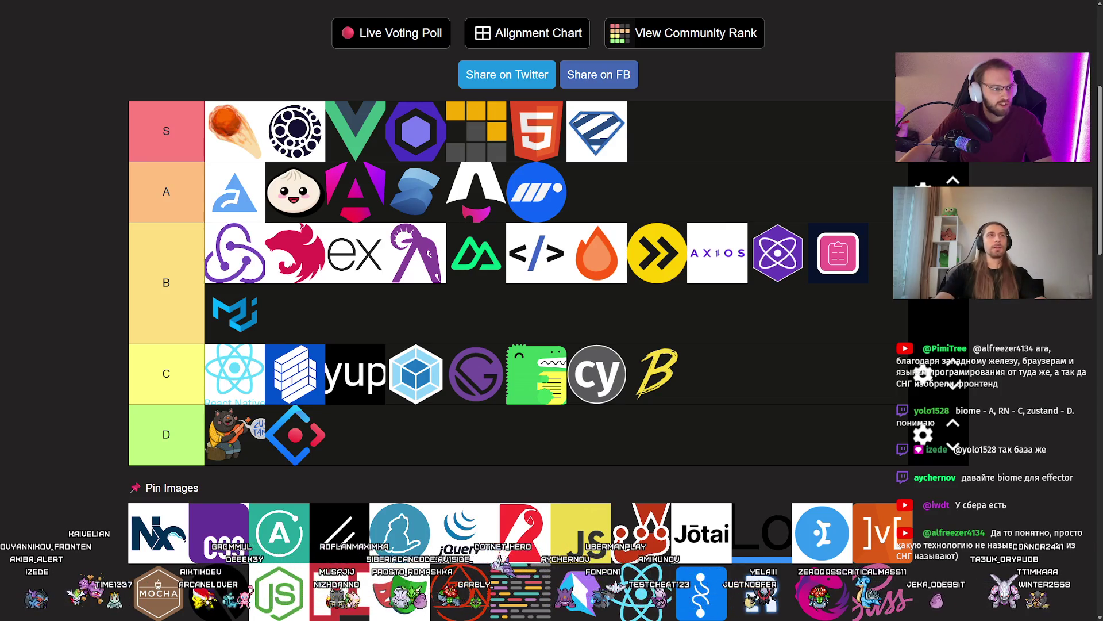
Switch to the browser showing the Plasma UI introduction page
key(alt+Tab)
key(ctrl+Tab)
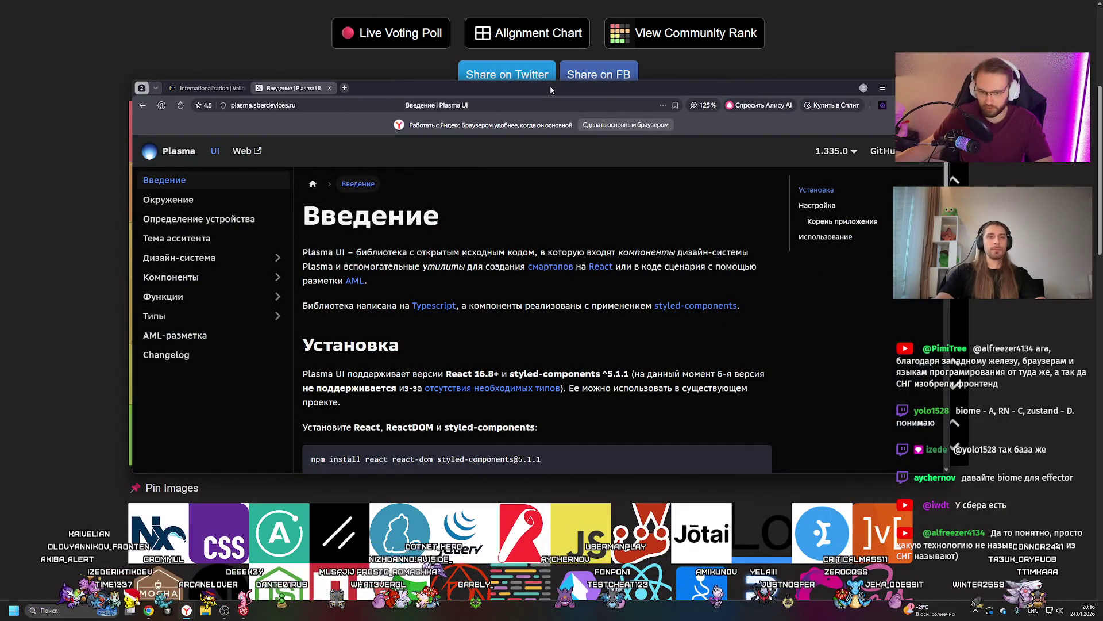
scroll(543, 284, down, 1)
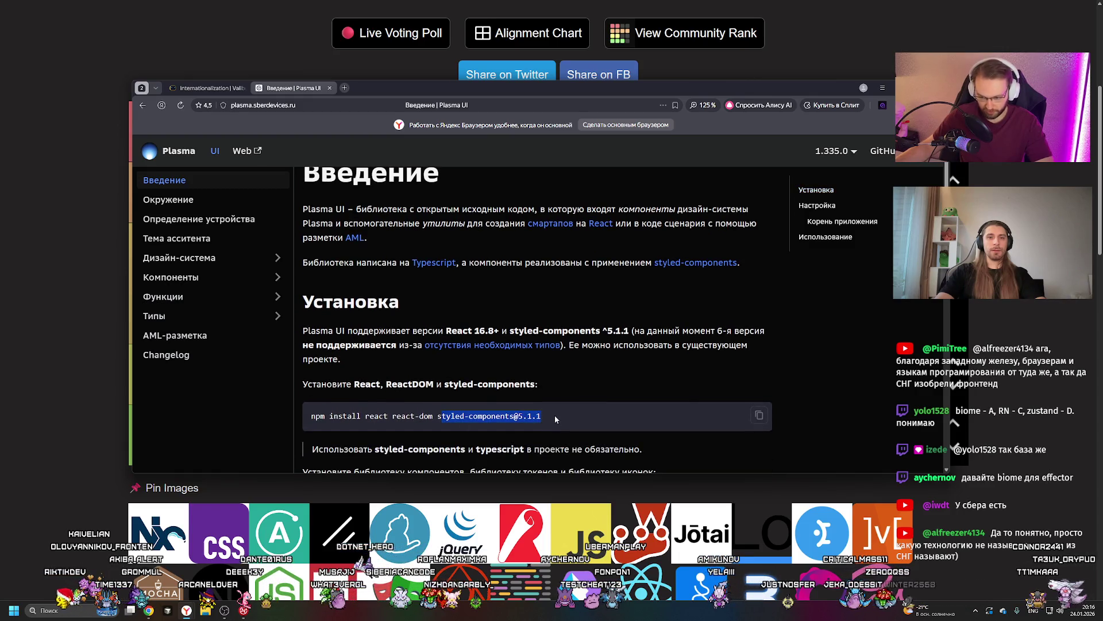
scroll(544, 284, up, 1)
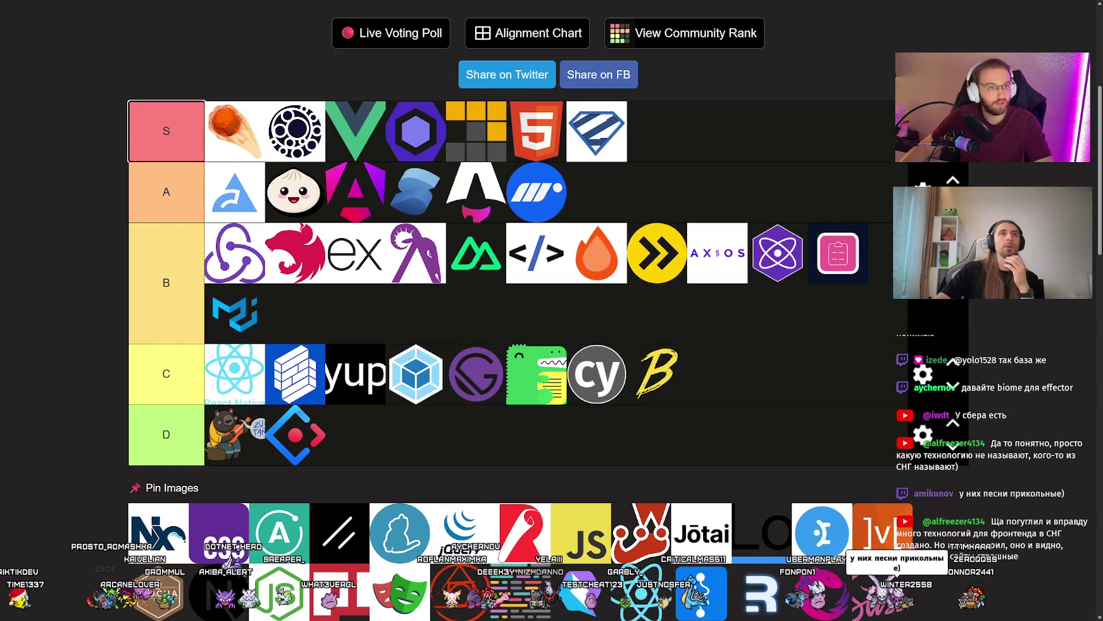
key(super)
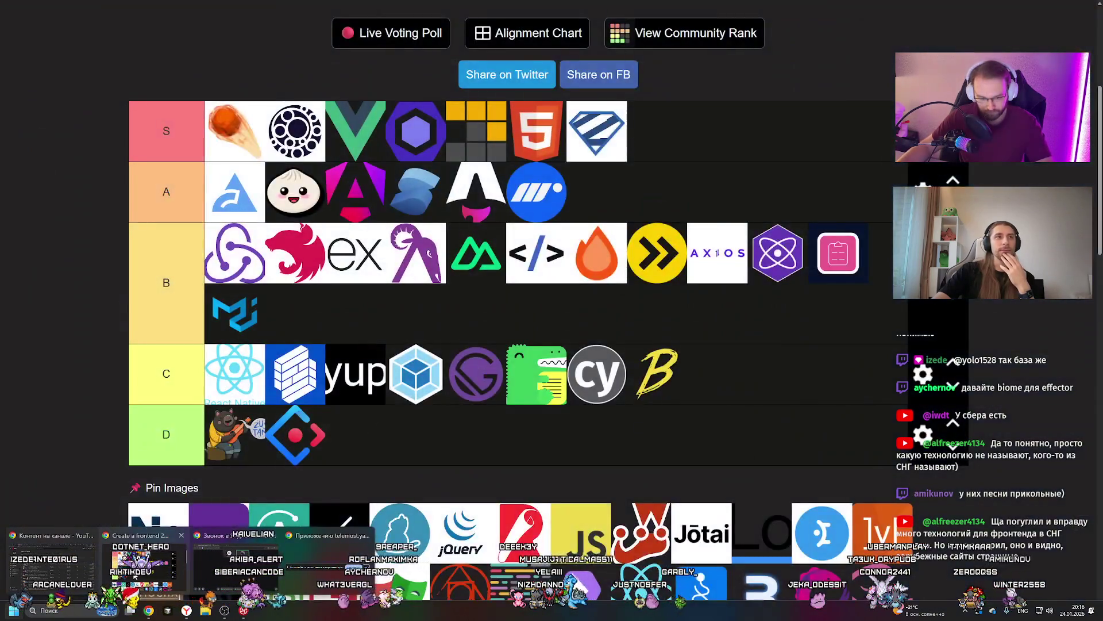
click(166, 131)
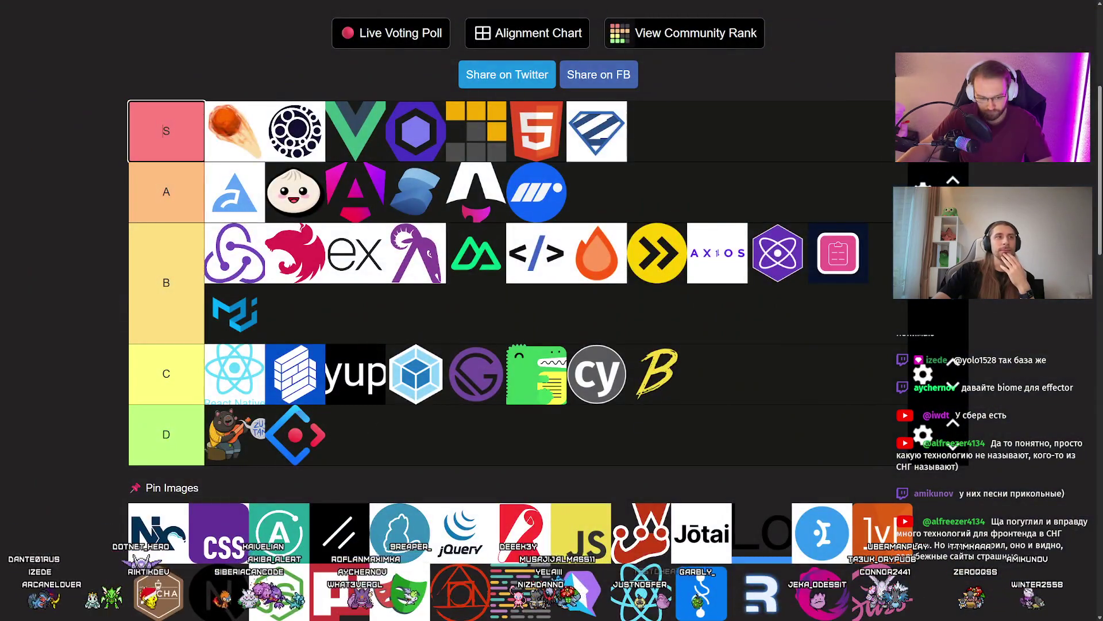
key(super)
click(216, 560)
Open the Plasma Web library docs in a new tab, then return to the introduction page's top
scroll(525, 384, down, 8)
scroll(525, 381, down, 2)
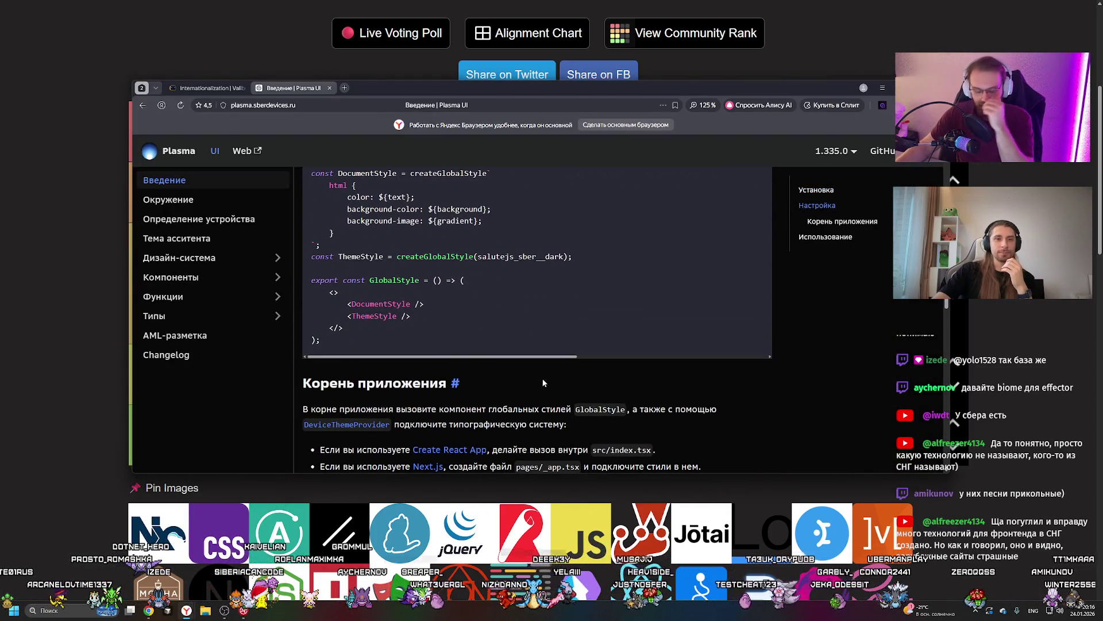
click(249, 153)
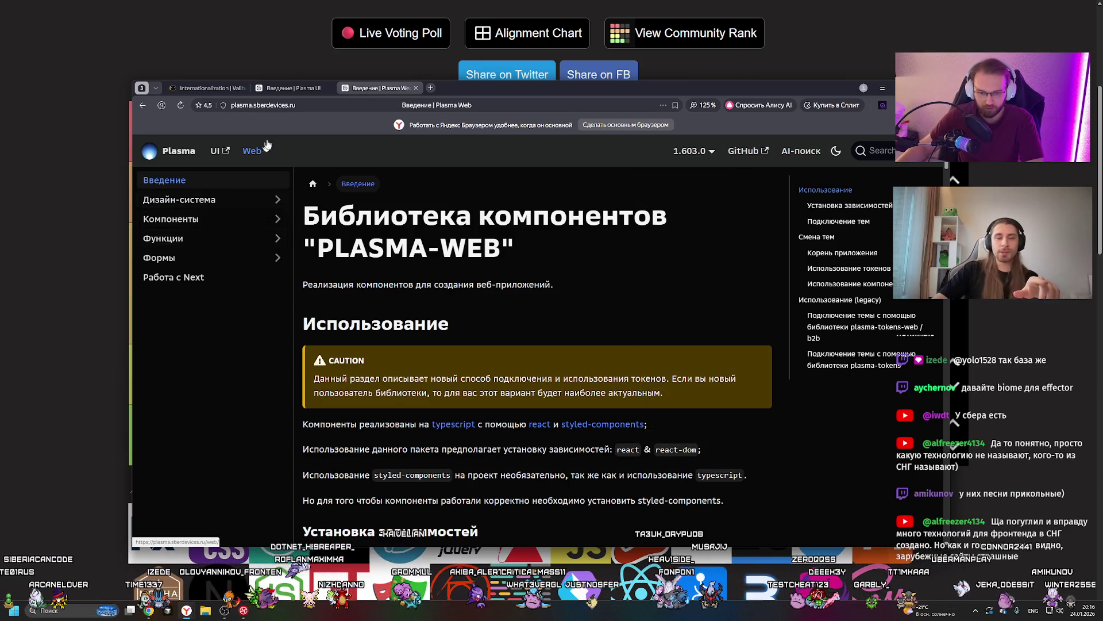
click(294, 88)
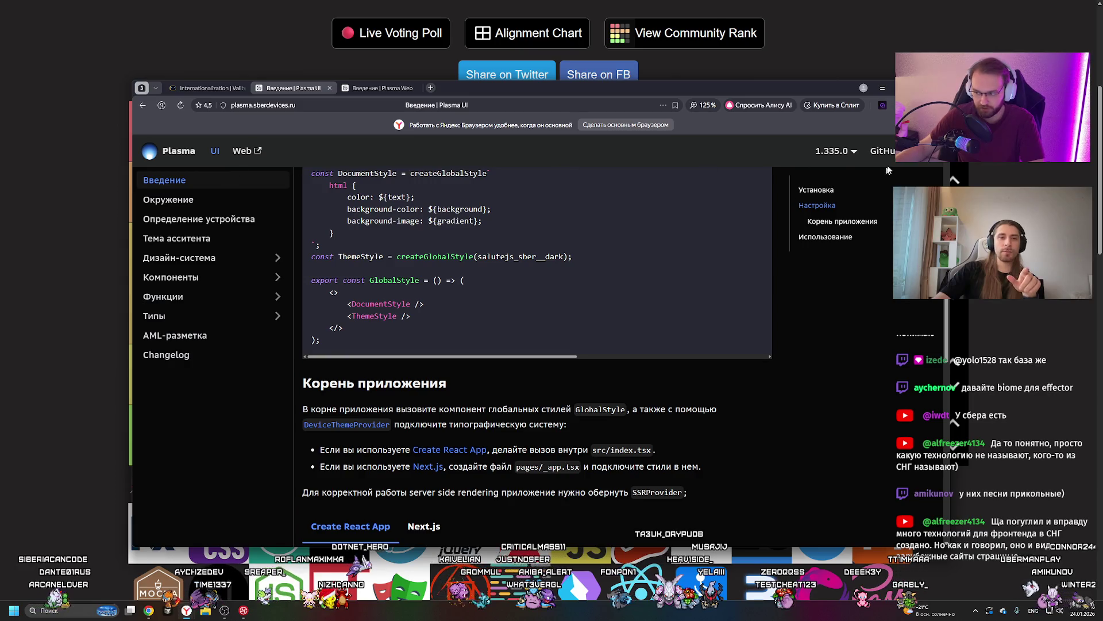
mouse_move(836, 152)
scroll(822, 224, up, 3)
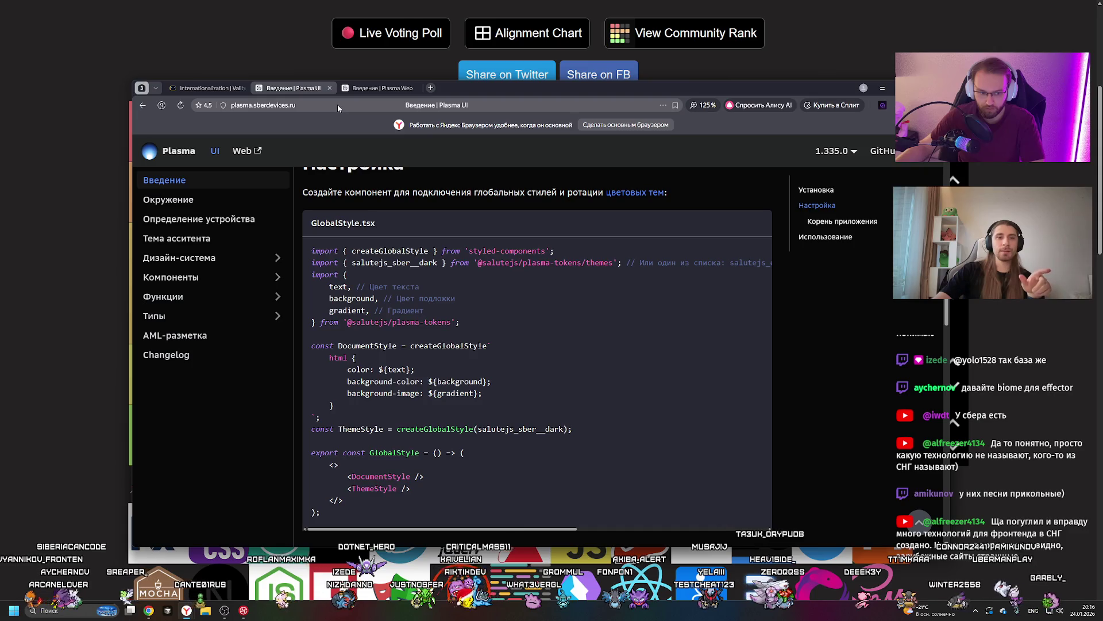
click(179, 152)
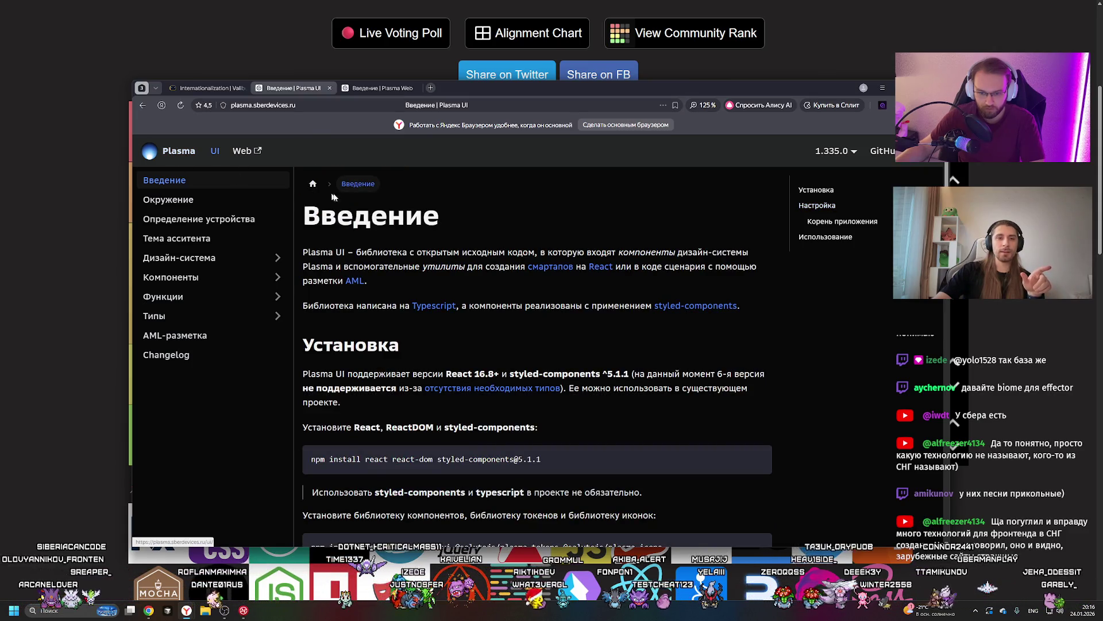
Trim the address to plasma.sberdevices.ru and load the design-system home page
click(352, 108)
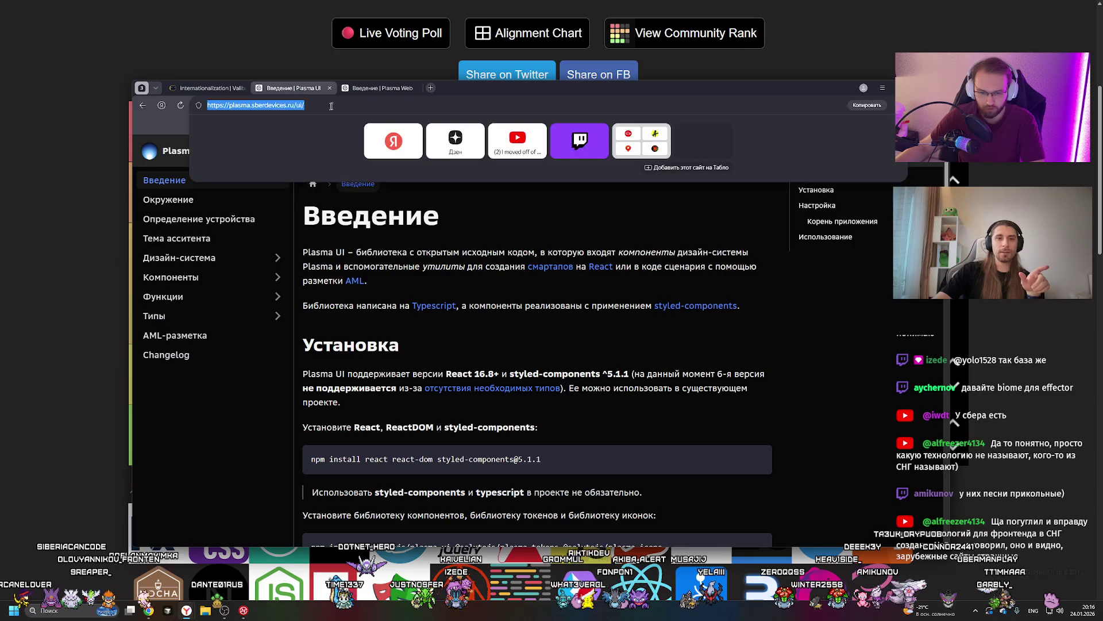
drag(251, 105, 288, 105)
key(BackSpace)
click(292, 107)
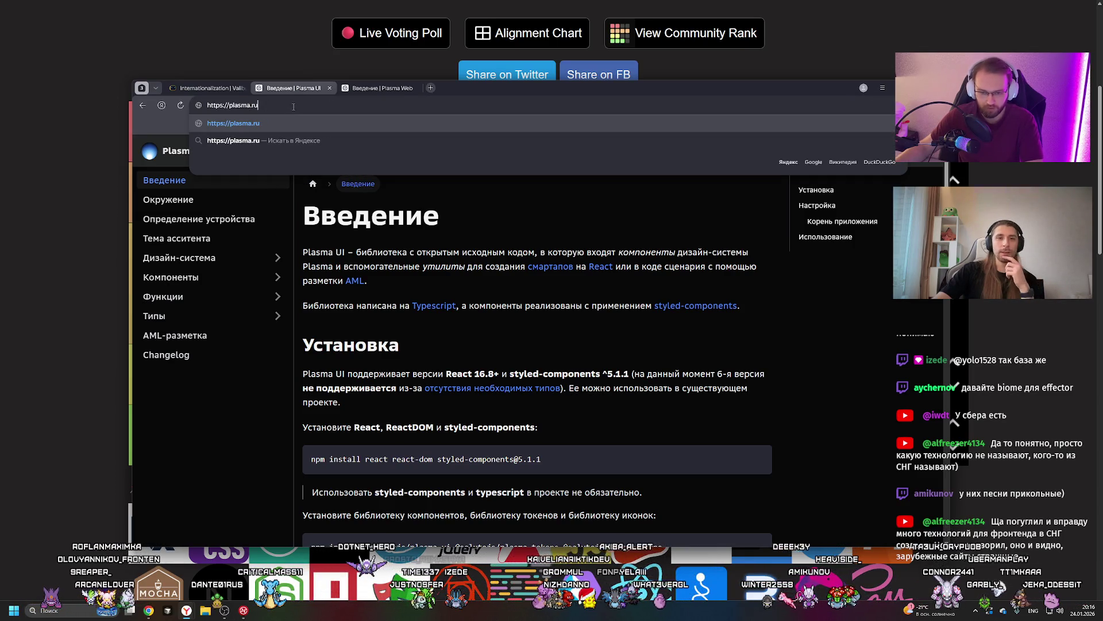
key(ctrl+z)
key(ctrl+z)
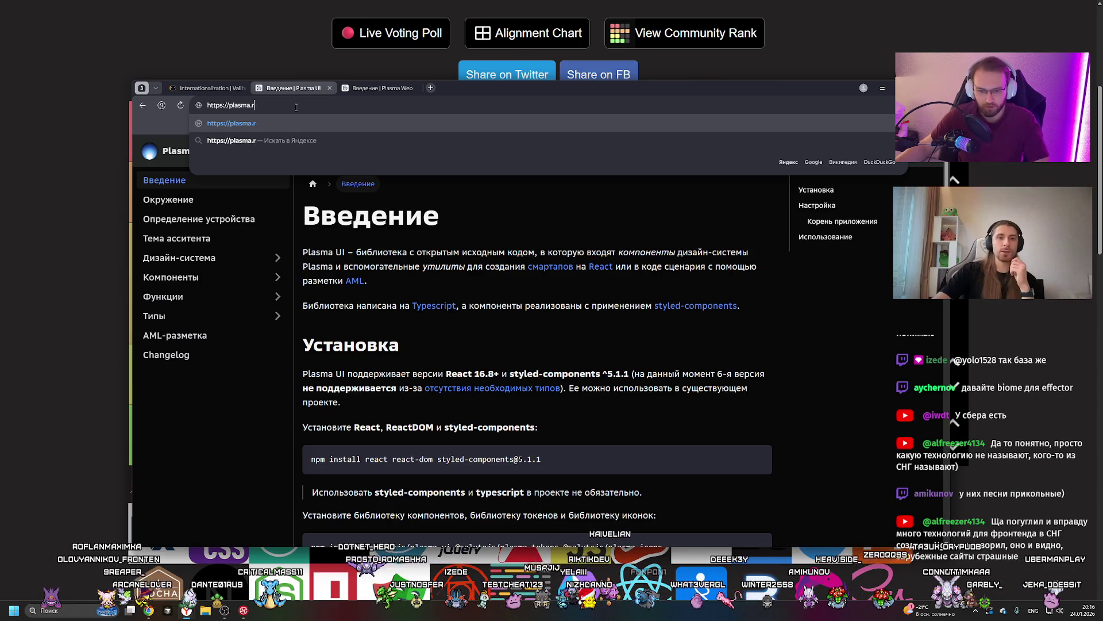
key(BackSpace)
key(BackSpace)
key(BackSpace)
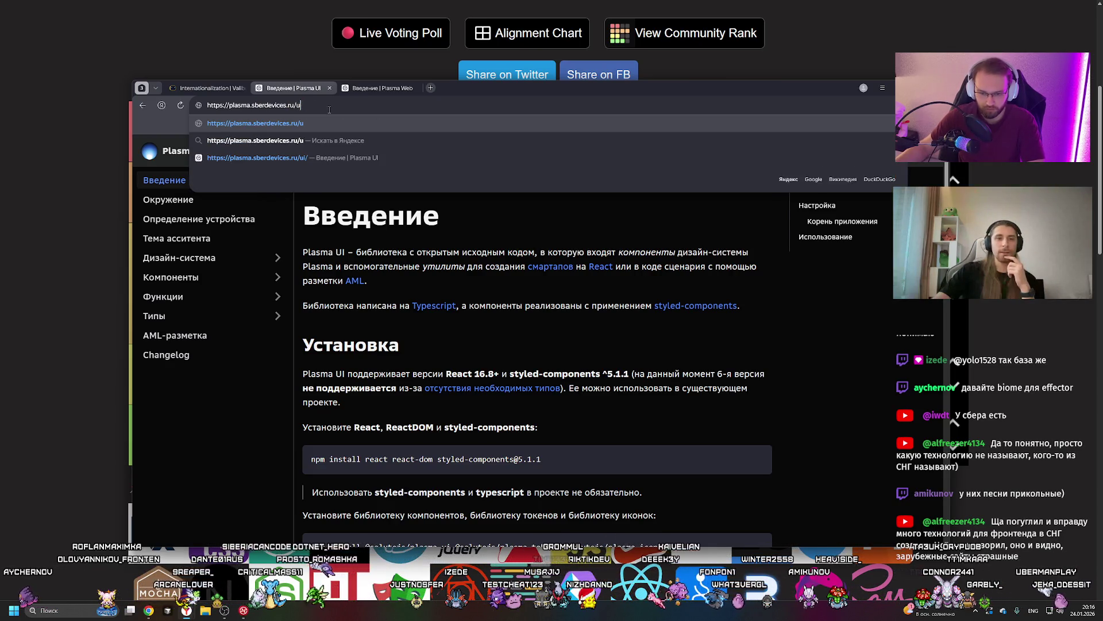
key(Return)
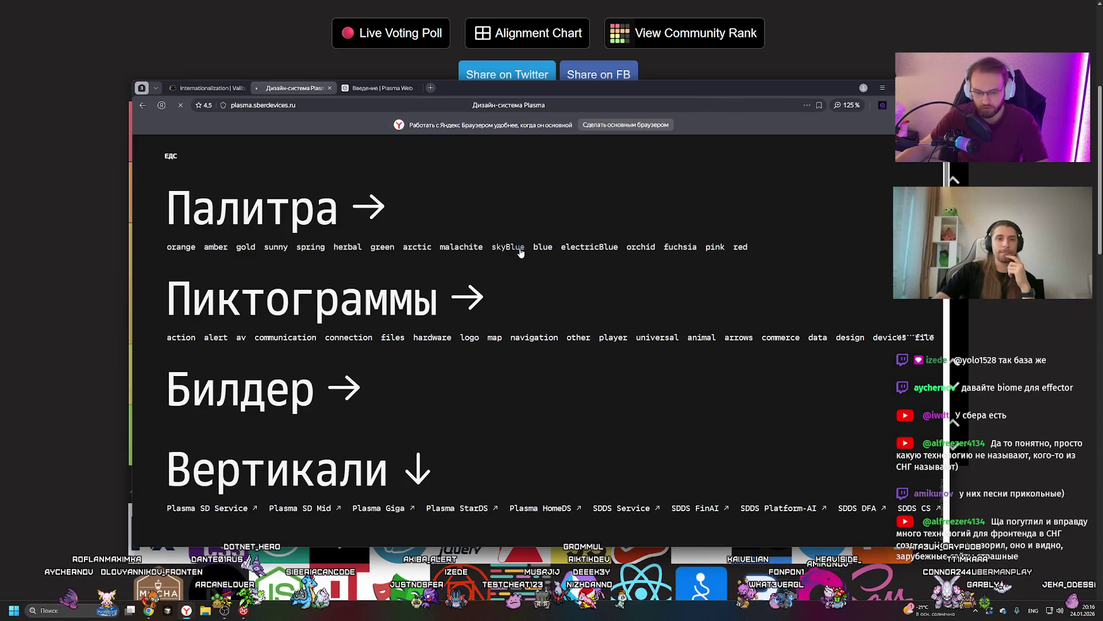
Reset the page zoom to 100% and scroll down to the Вертикали verticals list
key(ctrl+0)
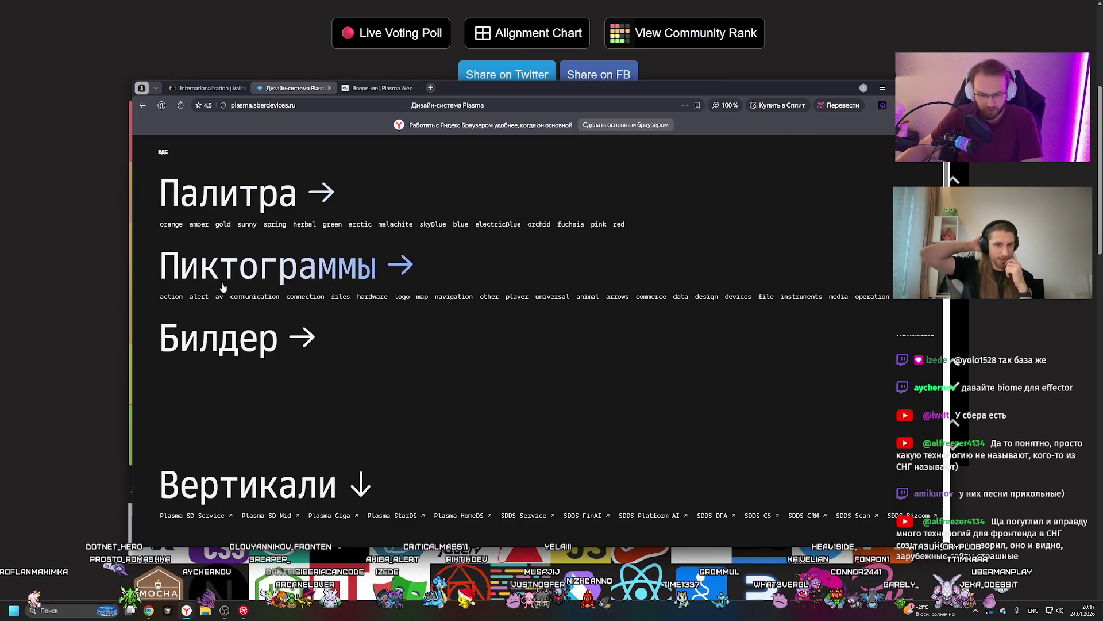
scroll(269, 295, down, 5)
scroll(272, 294, down, 10)
scroll(285, 285, up, 15)
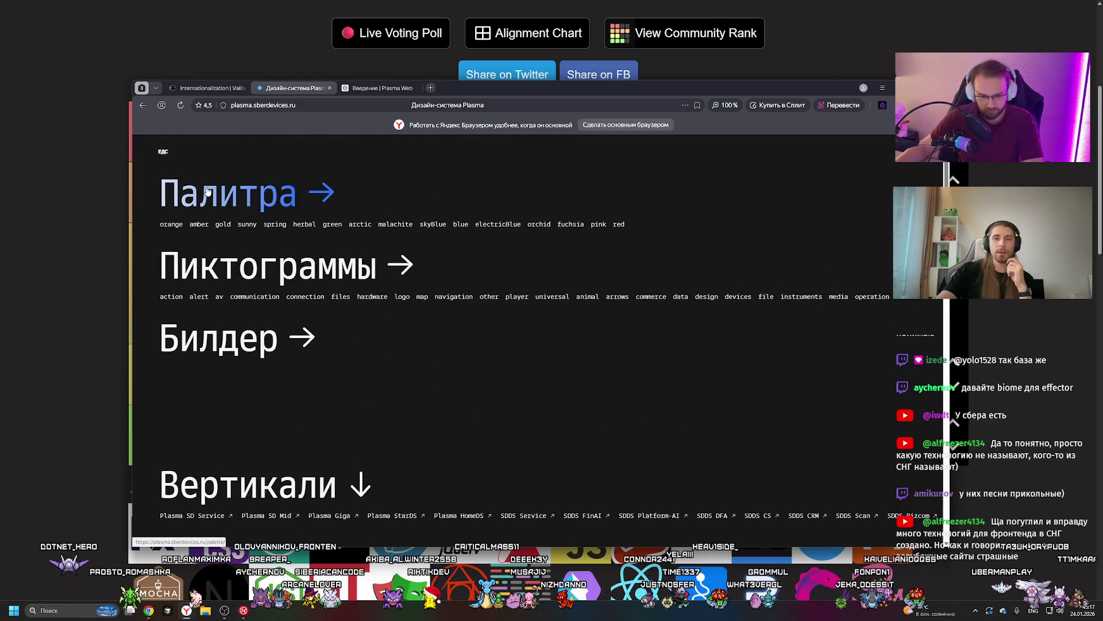
scroll(219, 276, down, 5)
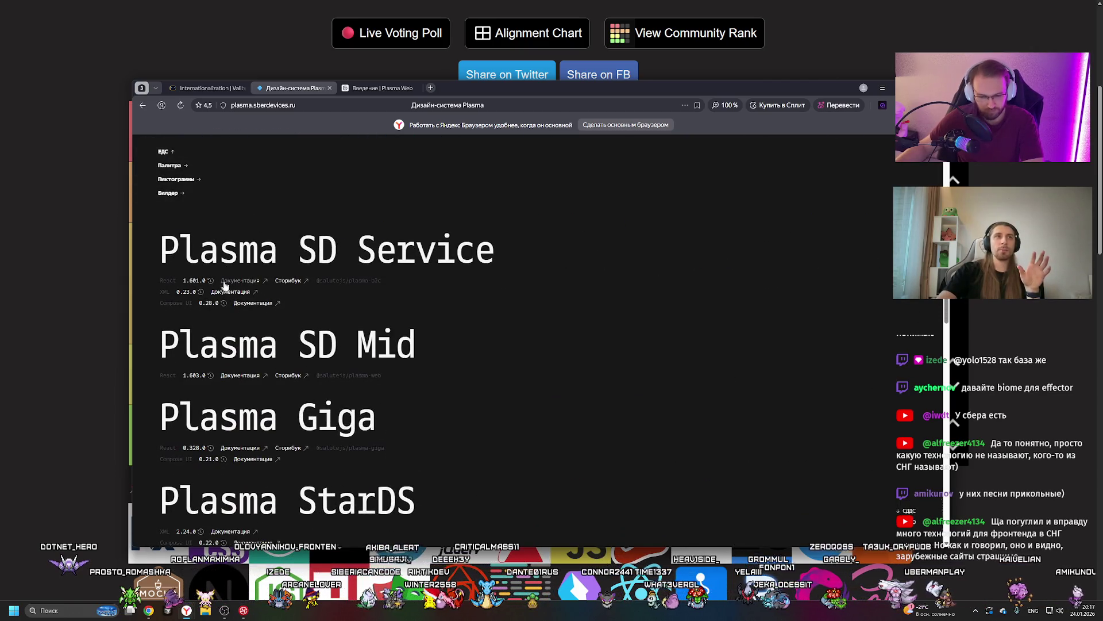
Open the Plasma SD Service storybook and view the Flow and Grid Default stories
click(295, 282)
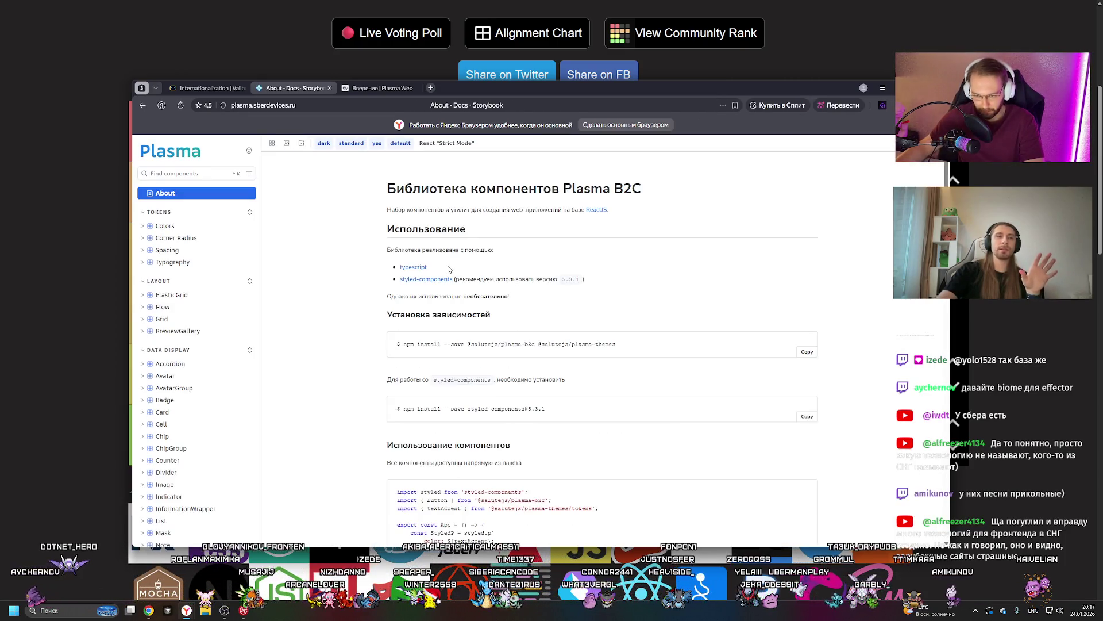
click(169, 309)
click(162, 331)
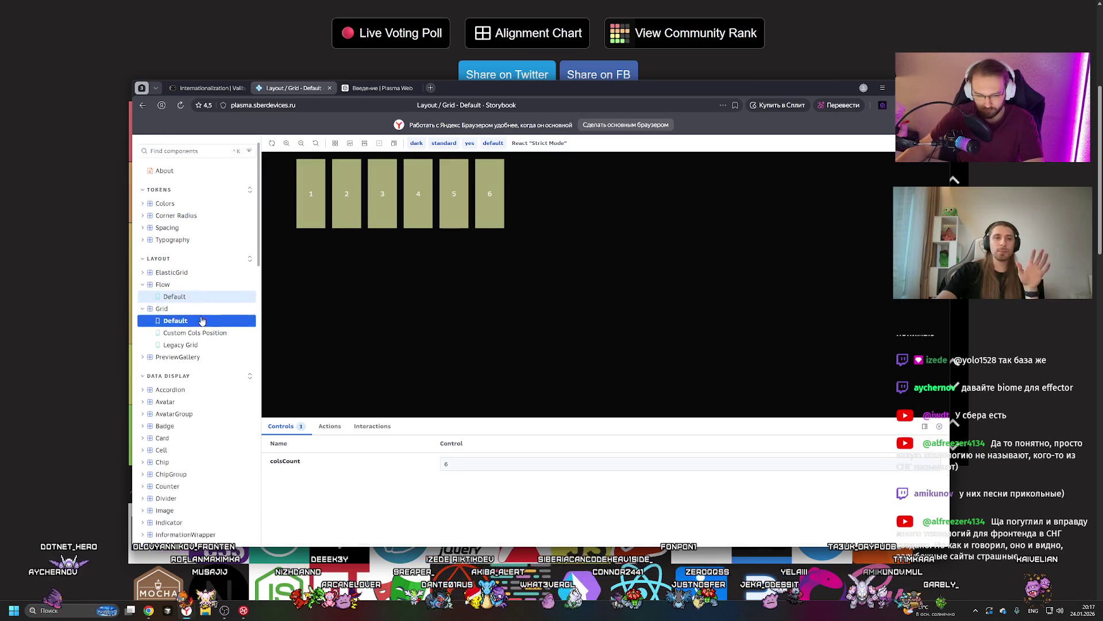
scroll(167, 313, down, 3)
click(162, 312)
Go back through history to the Plasma design-system page
key(alt+Left)
key(alt+Left)
key(alt+Left)
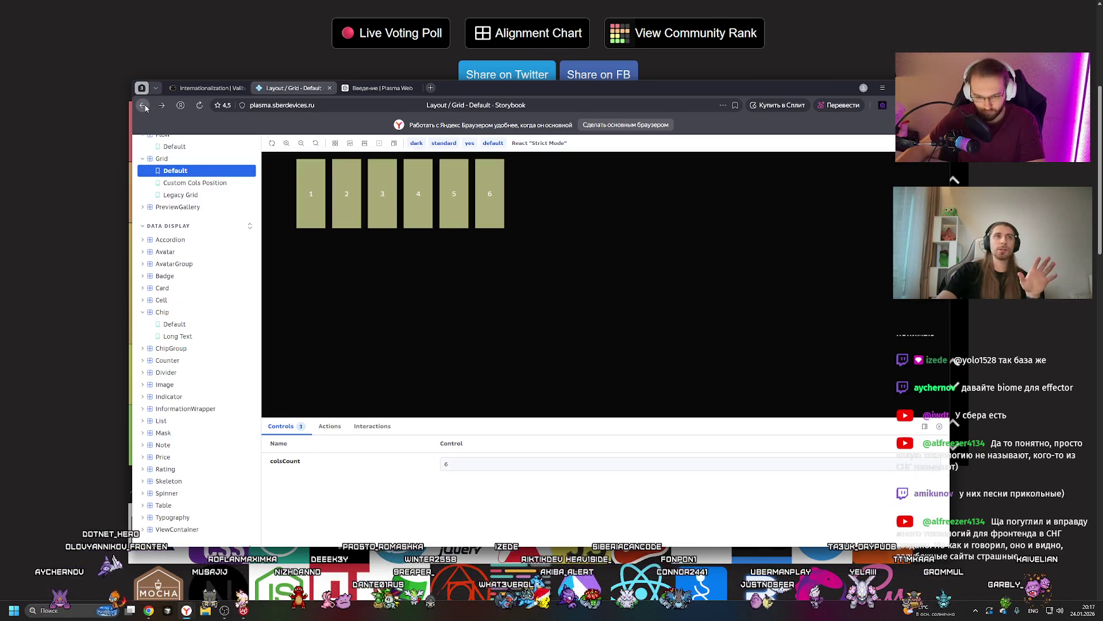
key(alt+Left)
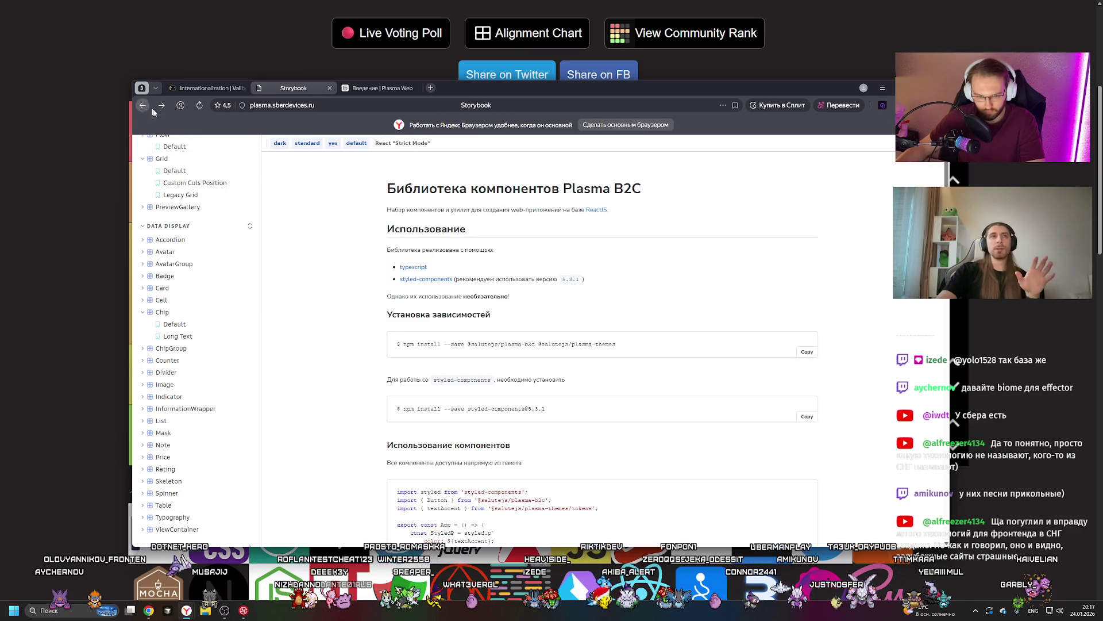
click(142, 105)
scroll(494, 326, down, 10)
scroll(466, 324, down, 5)
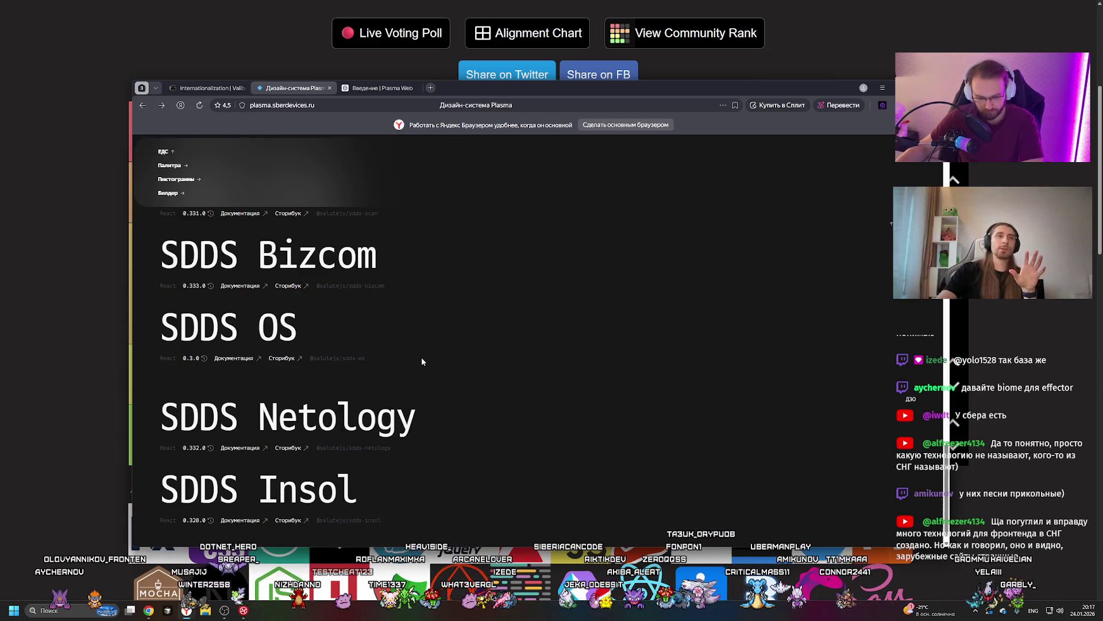
scroll(415, 350, up, 5)
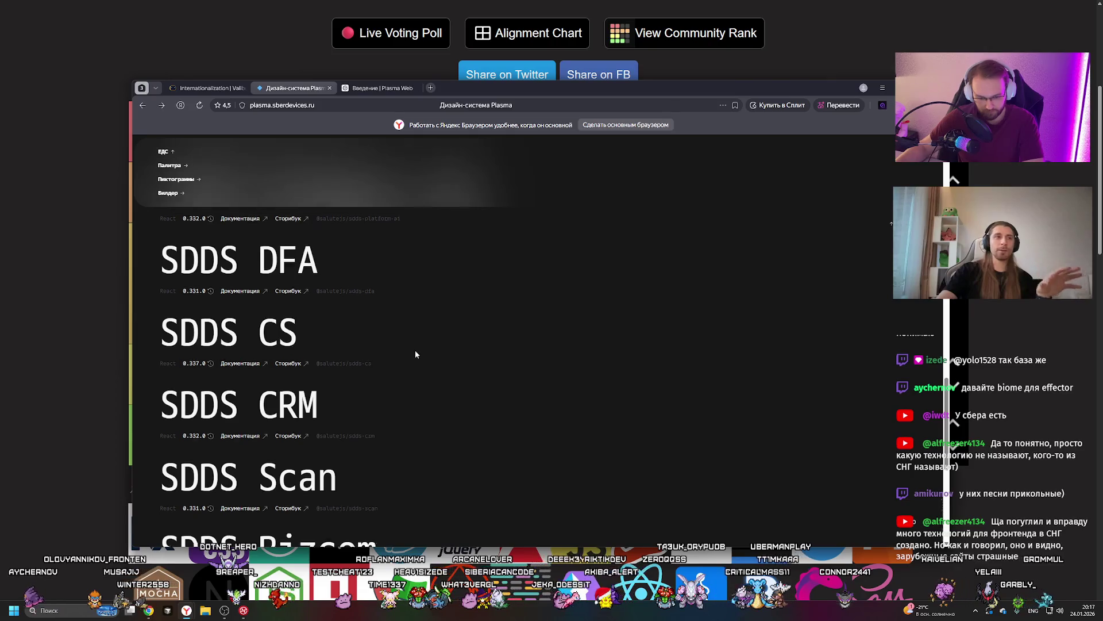
scroll(415, 352, up, 2)
scroll(276, 409, down, 3)
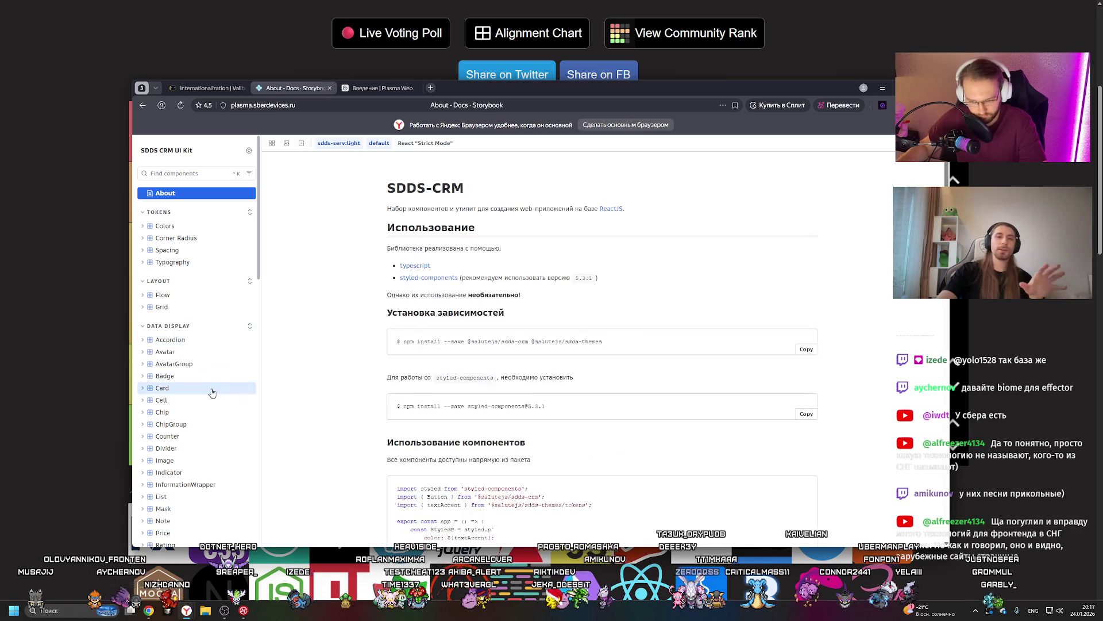
In the SDDS CRM storybook, open the Avatar Accessibility story, then close the Storybook tab
click(212, 388)
click(203, 375)
click(203, 339)
click(205, 375)
click(212, 399)
scroll(215, 321, down, 5)
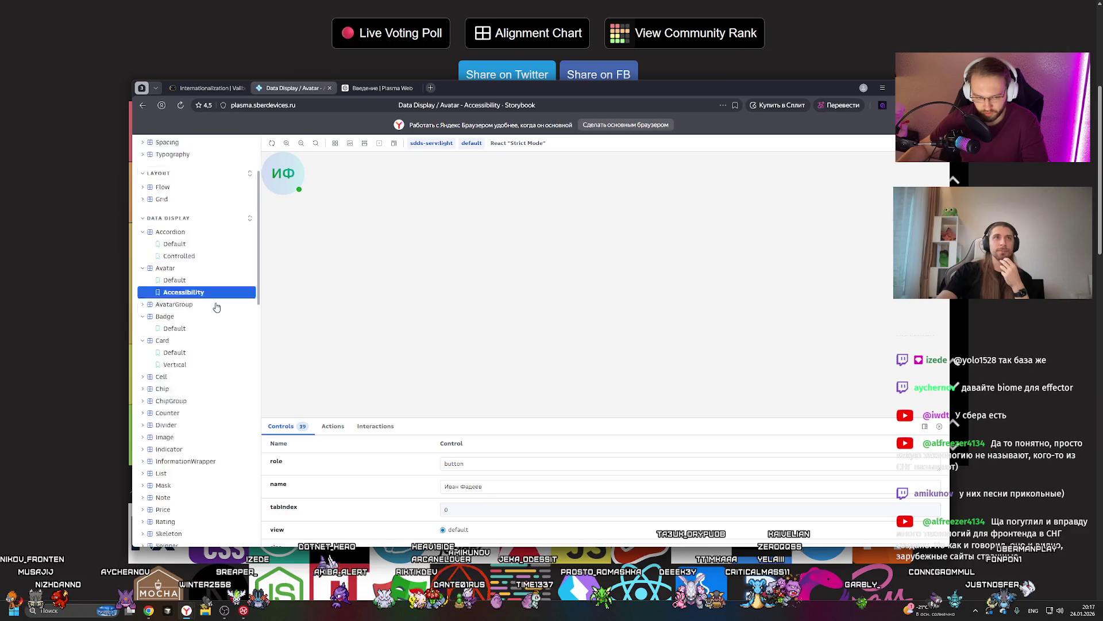
click(331, 88)
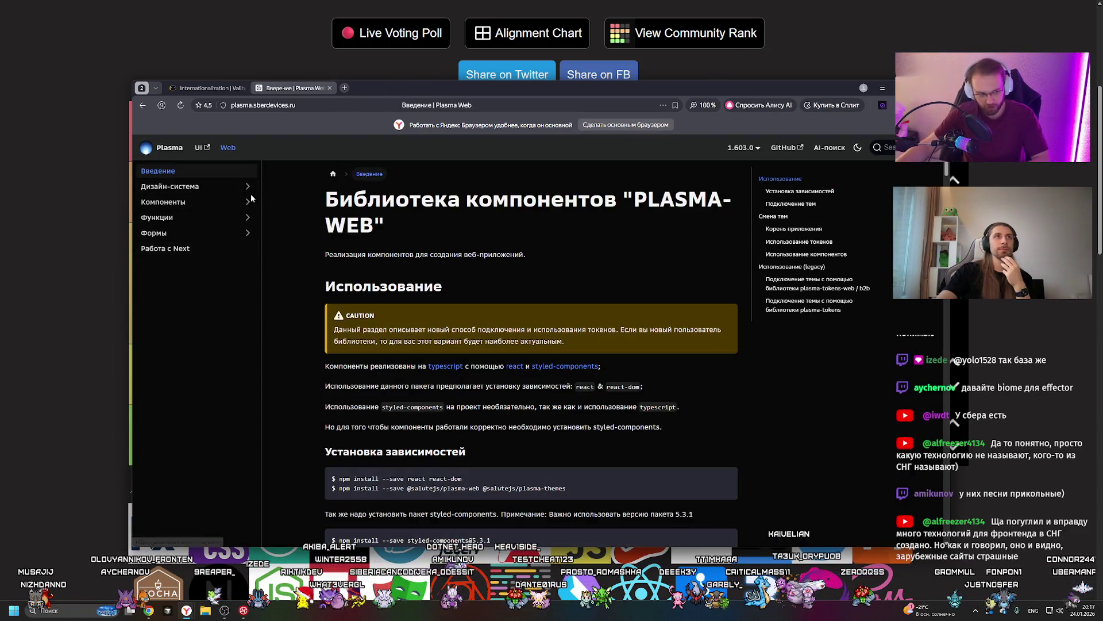
Close the Plasma Web introduction tab and load the Plasma site root
click(208, 150)
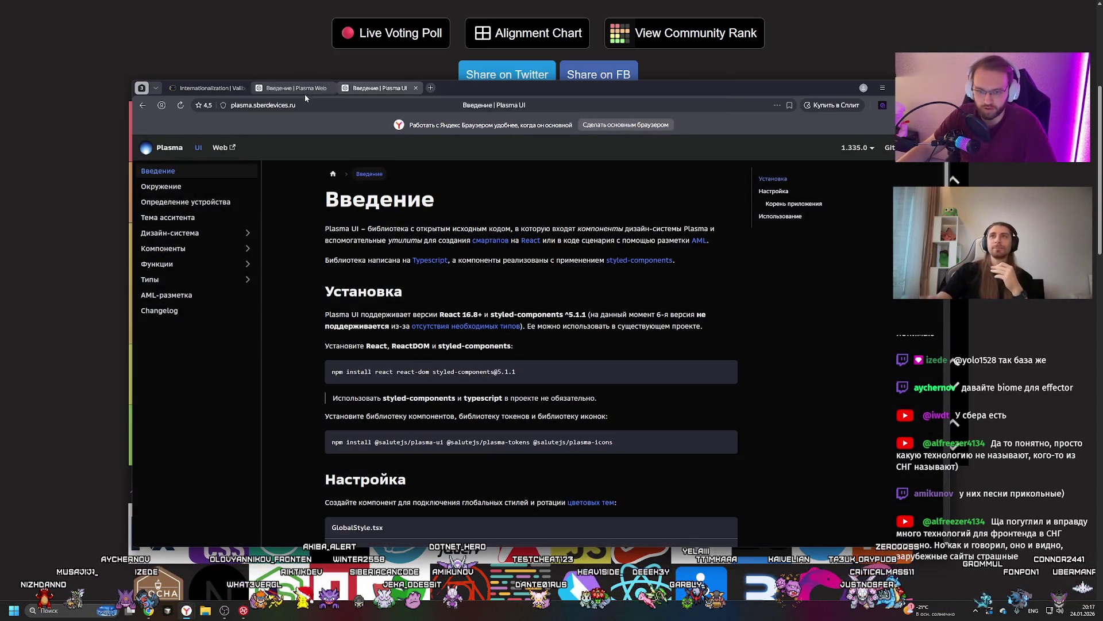
click(331, 88)
click(338, 106)
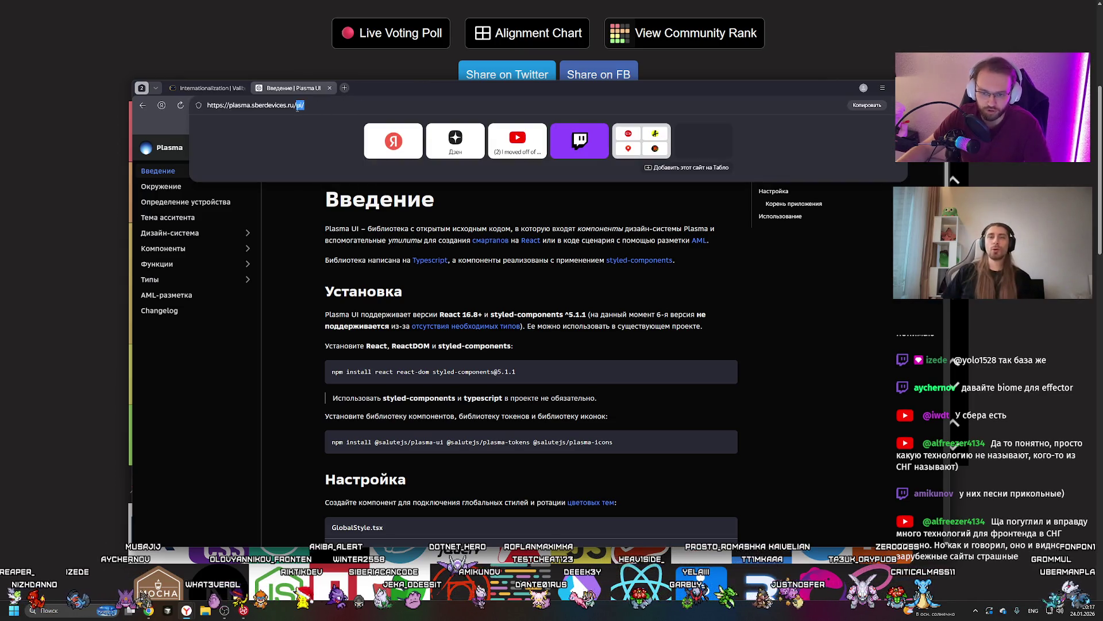
key(BackSpace)
key(Return)
Search Yandex for 'nova ui sber' and open the Nova · SBER Design result in a new tab
click(286, 104)
text(nova ui sber)
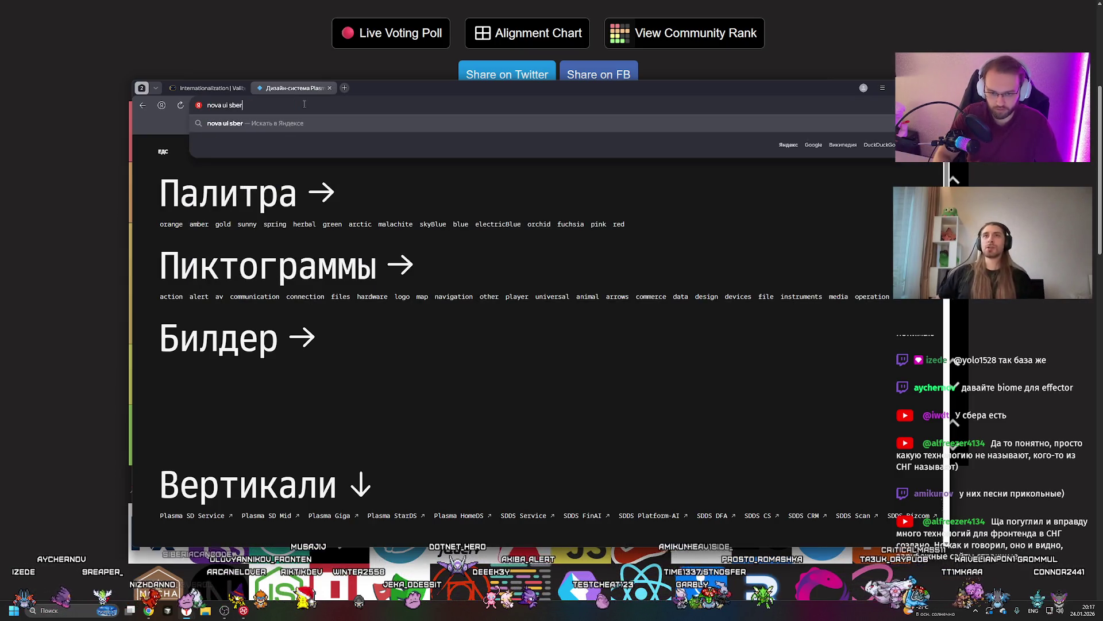
key(Return)
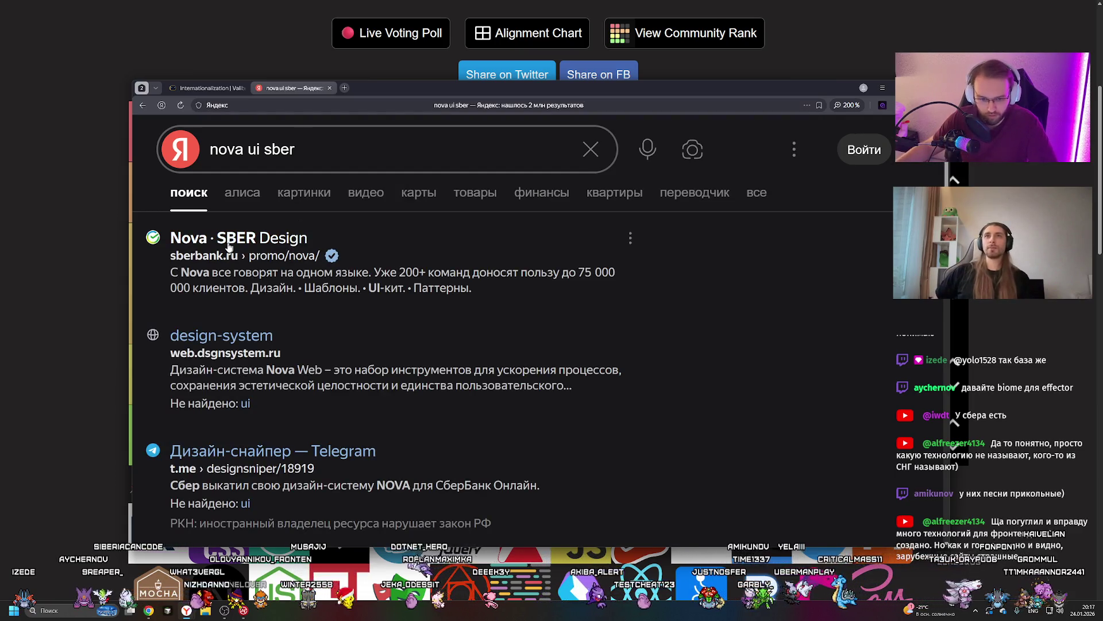
right_click(261, 241)
click(296, 251)
Show the Nova site, reload it after the load error, and switch the phone mockups to light theme
key(ctrl+w)
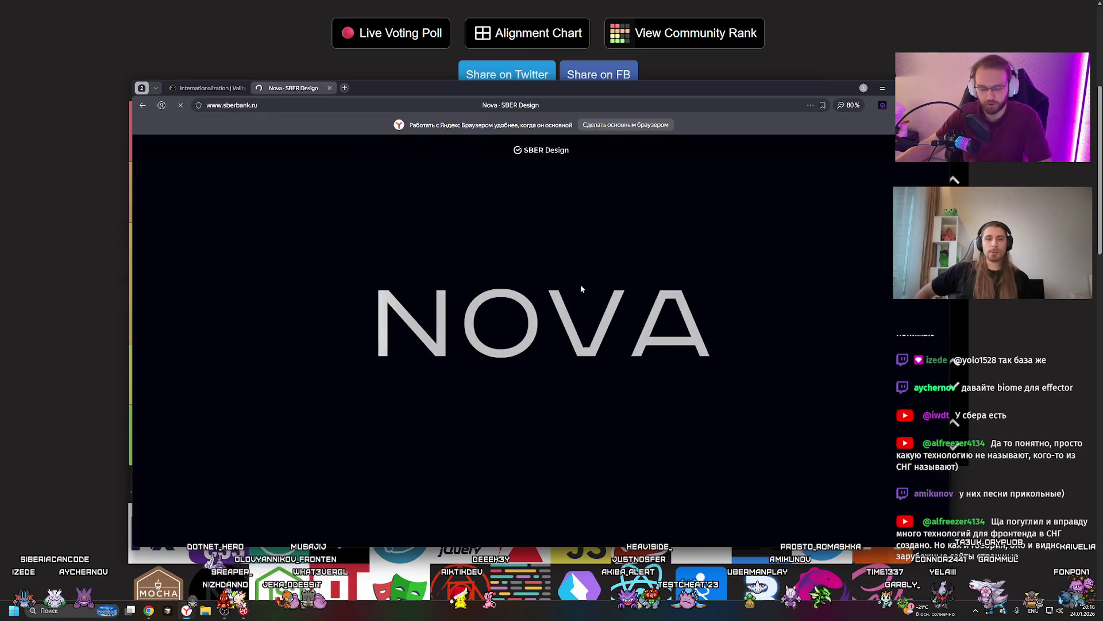
drag(651, 93, 633, 75)
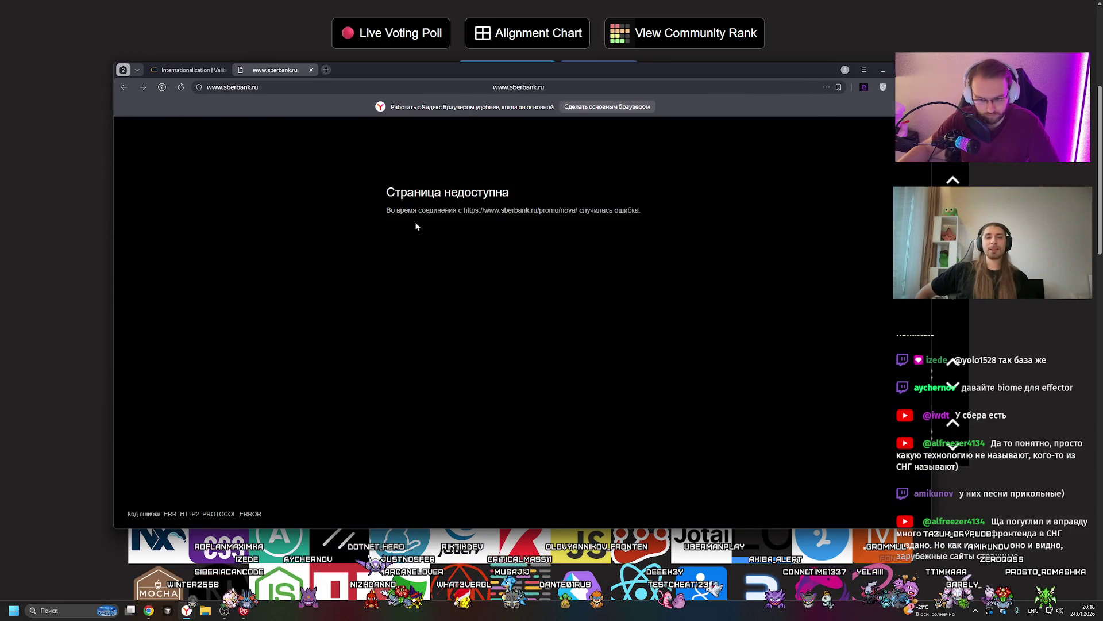
click(180, 87)
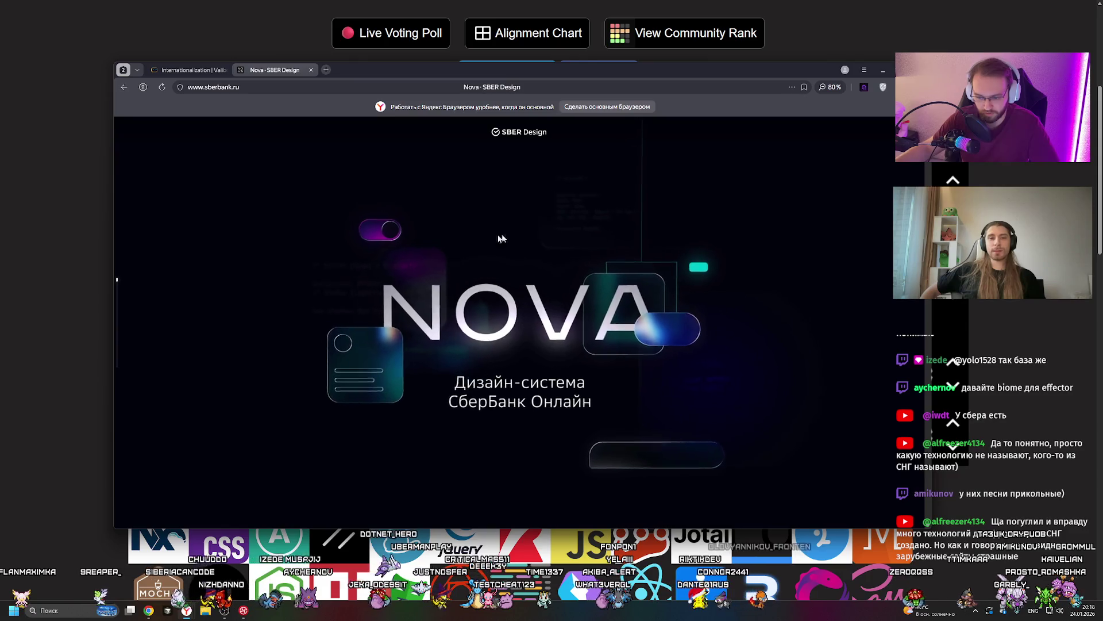
mouse_move(134, 281)
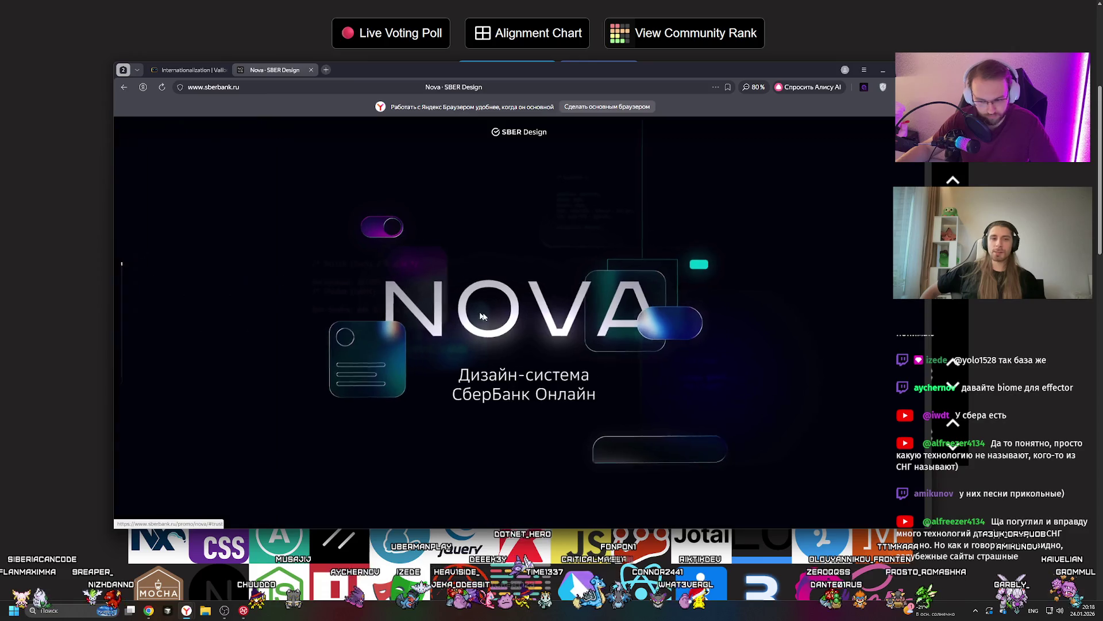
scroll(459, 296, down, 5)
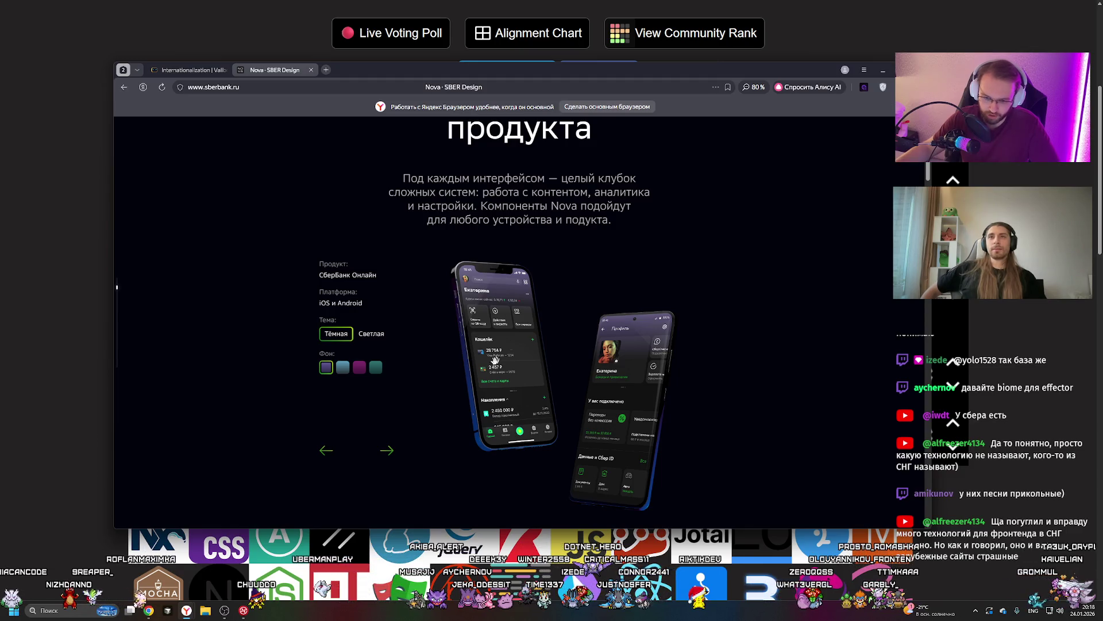
click(377, 367)
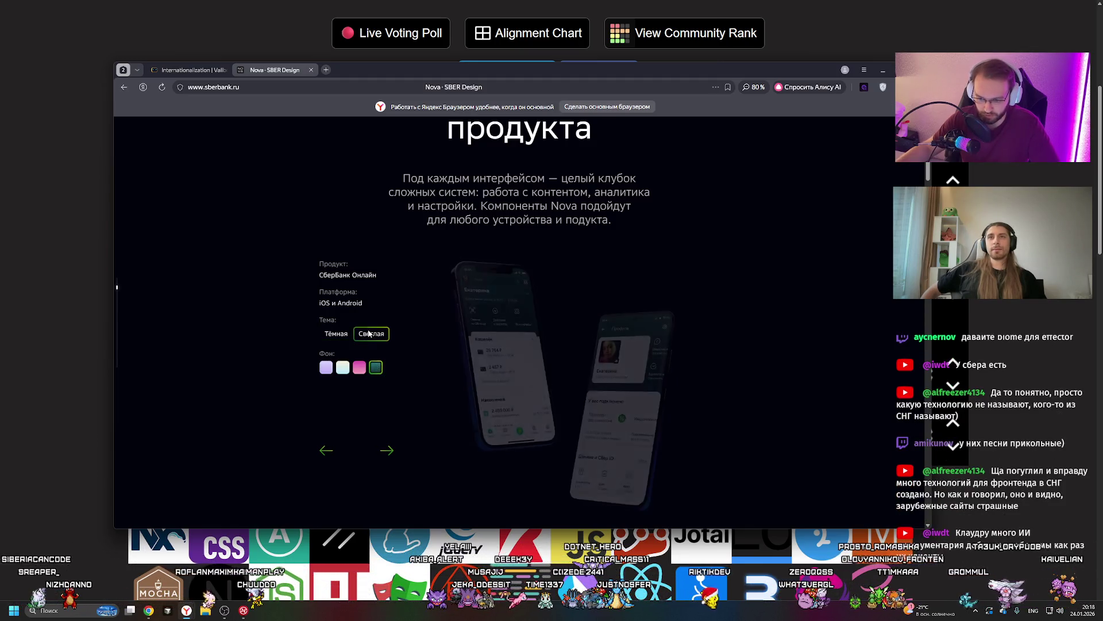
Scroll down through the Nova page sections to the Сделайте с Nova! contact section
scroll(555, 366, down, 5)
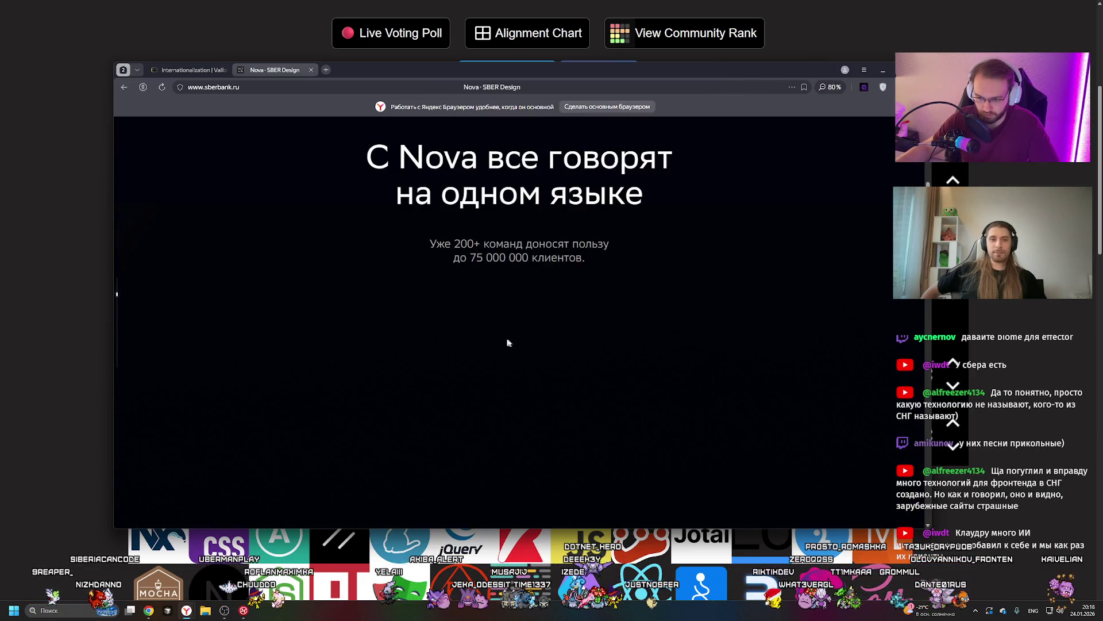
scroll(484, 328, down, 2)
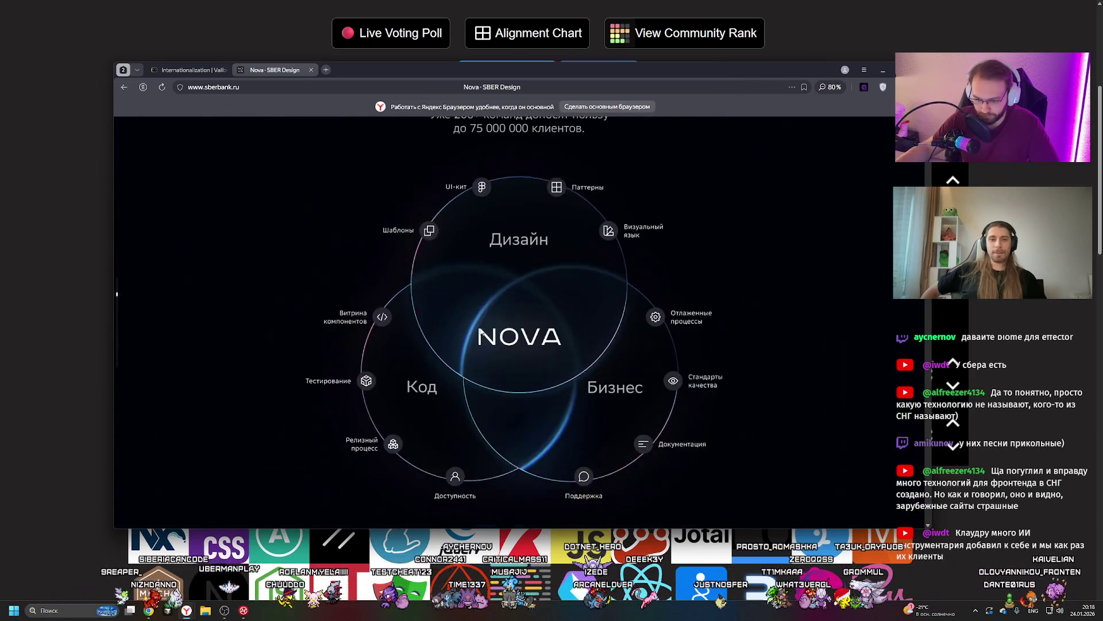
scroll(452, 315, down, 10)
scroll(452, 313, up, 2)
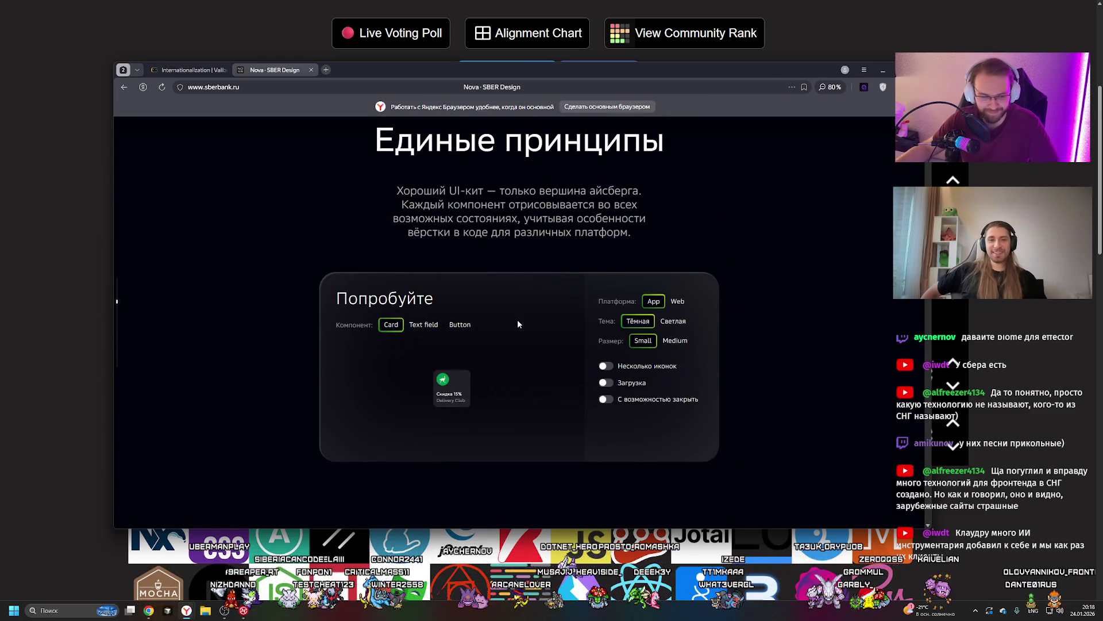
scroll(524, 309, down, 6)
scroll(524, 312, down, 3)
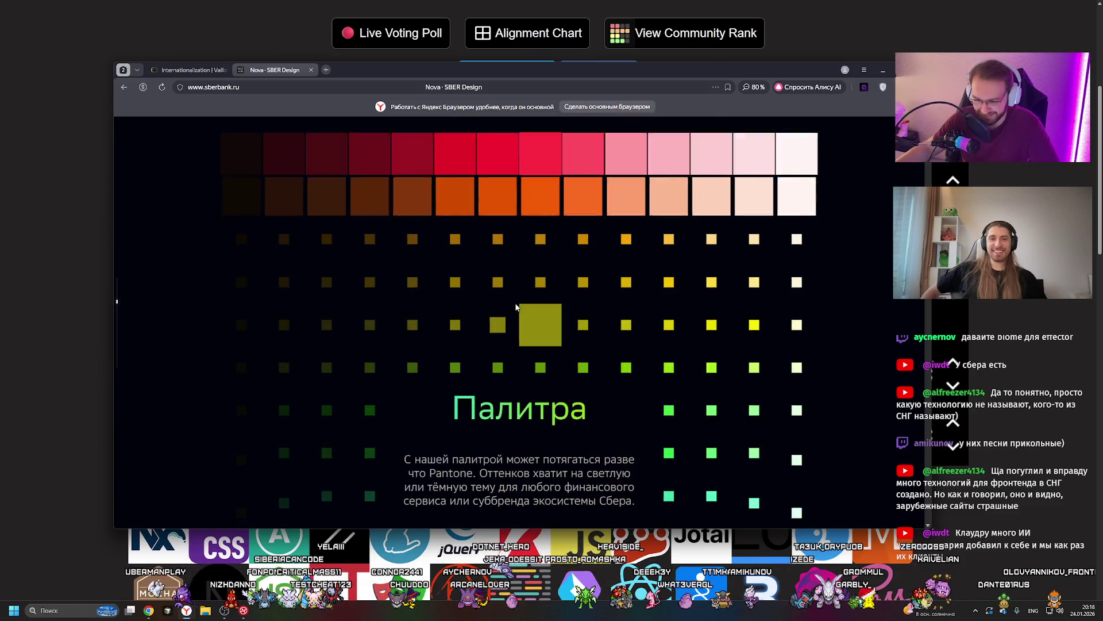
scroll(500, 350, up, 3)
scroll(490, 363, down, 5)
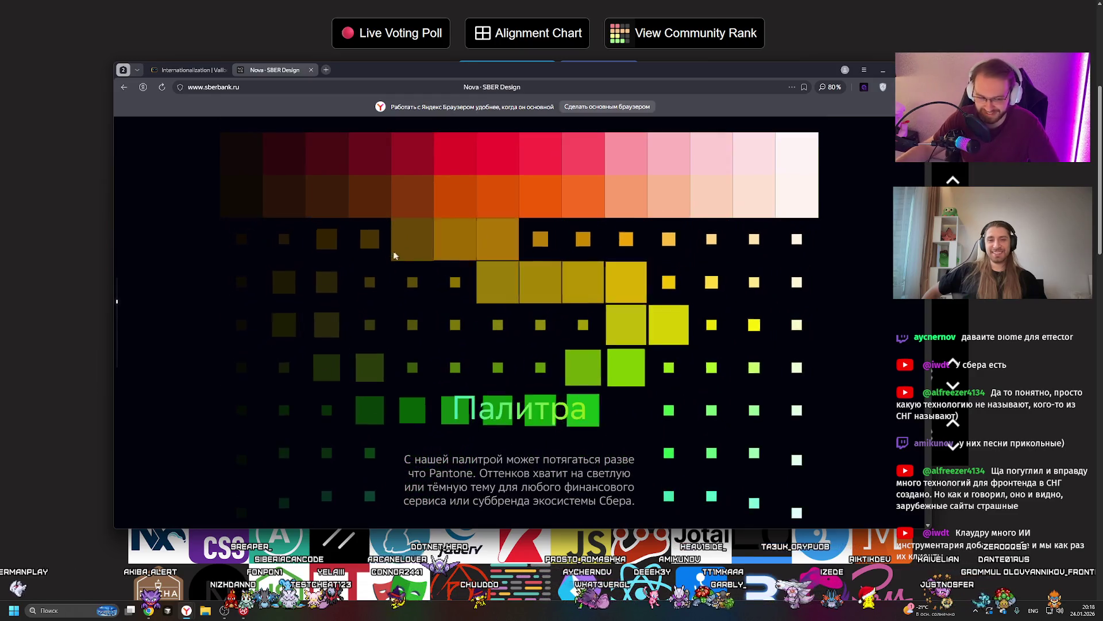
scroll(443, 257, down, 5)
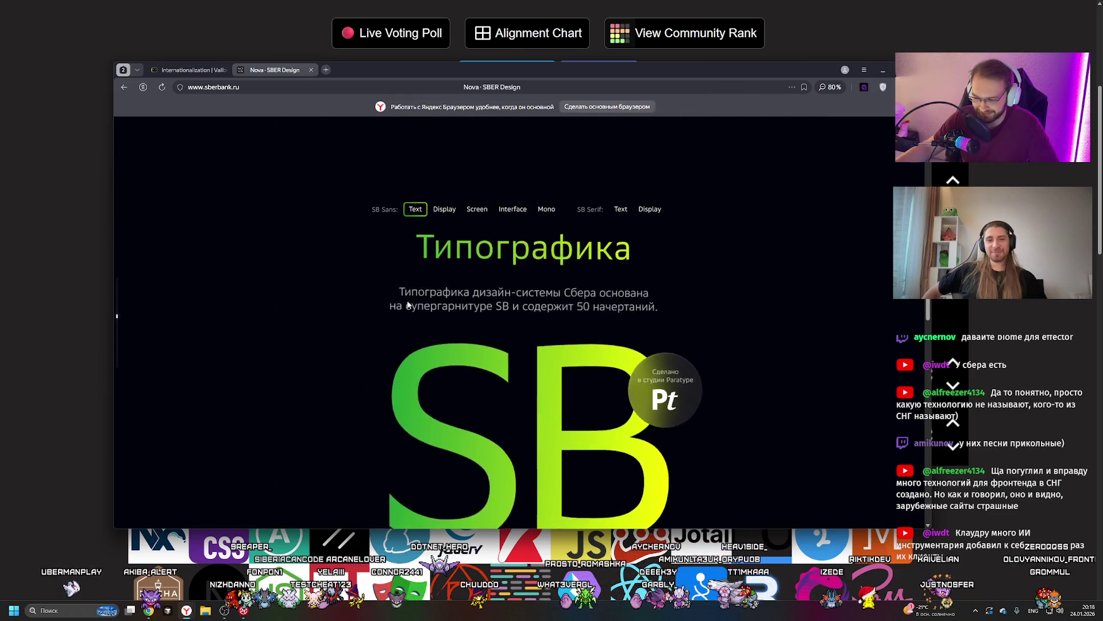
scroll(555, 272, down, 5)
scroll(556, 272, down, 5)
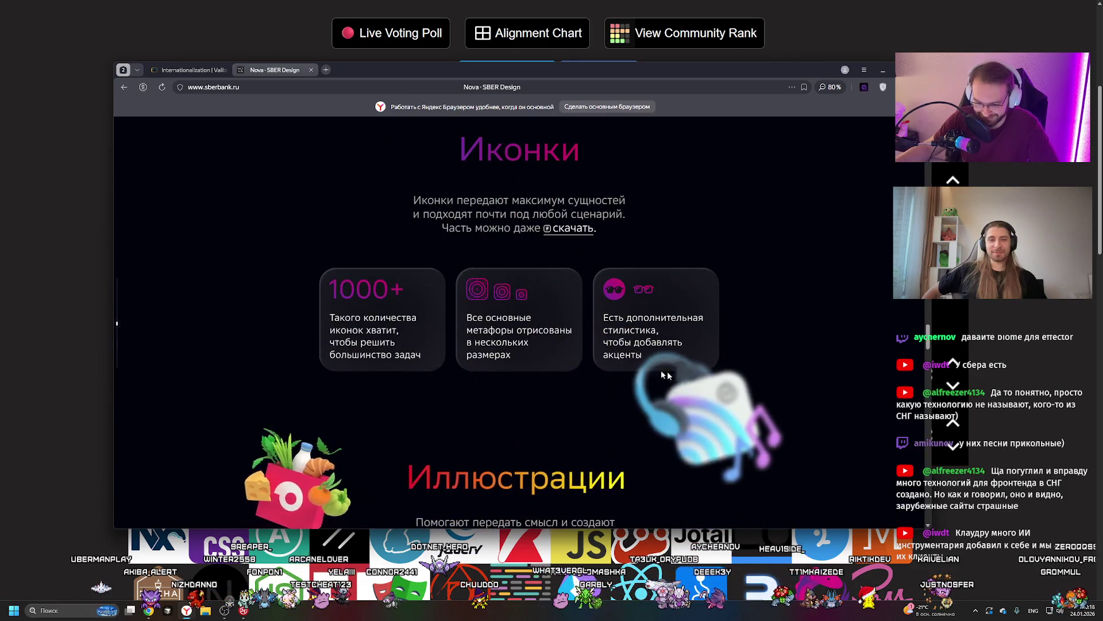
scroll(402, 335, down, 10)
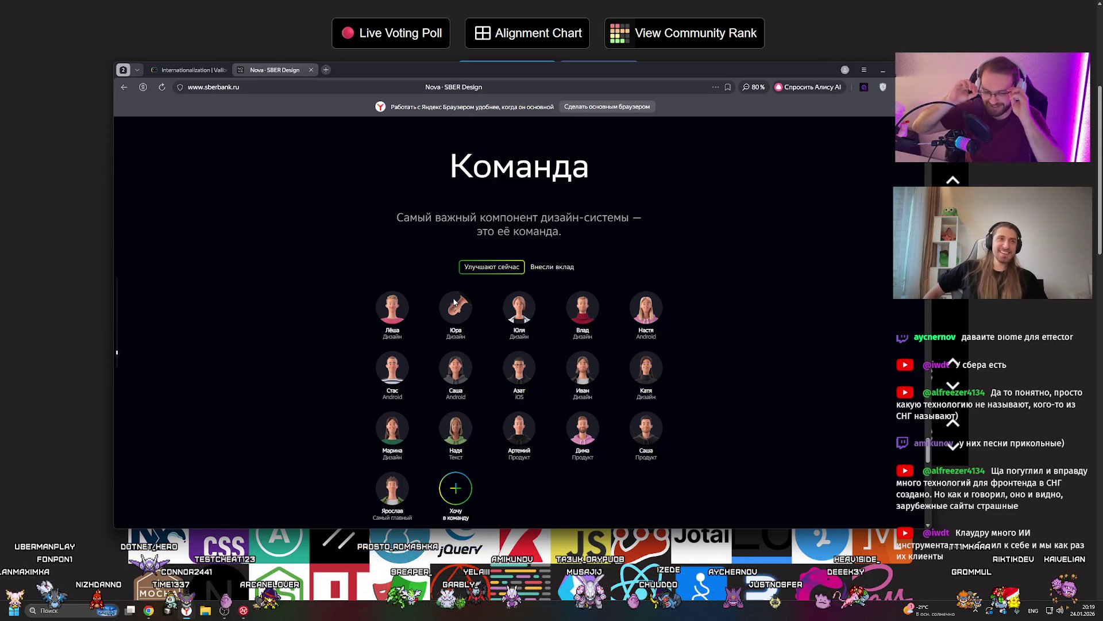
scroll(606, 278, down, 3)
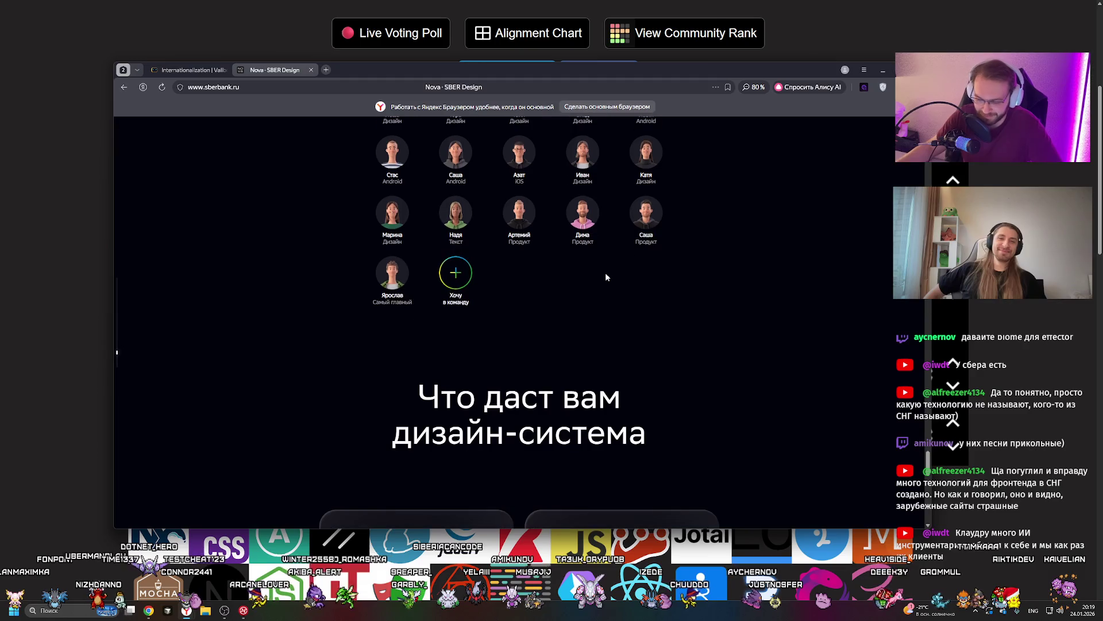
click(457, 268)
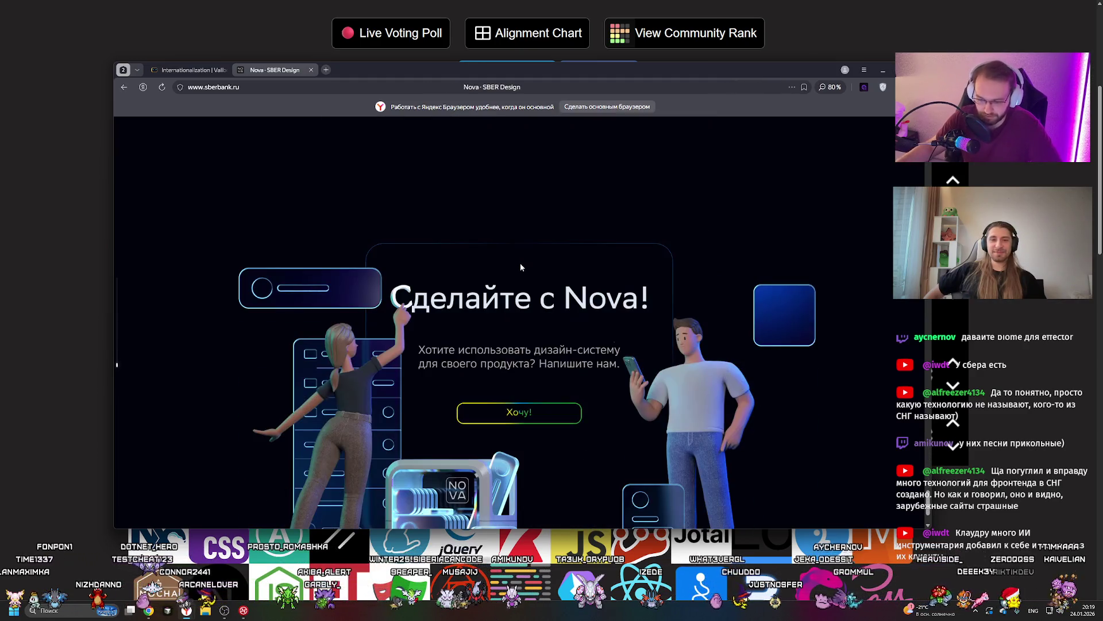
Scroll back to bring the team members' avatar grid into view
scroll(517, 263, up, 10)
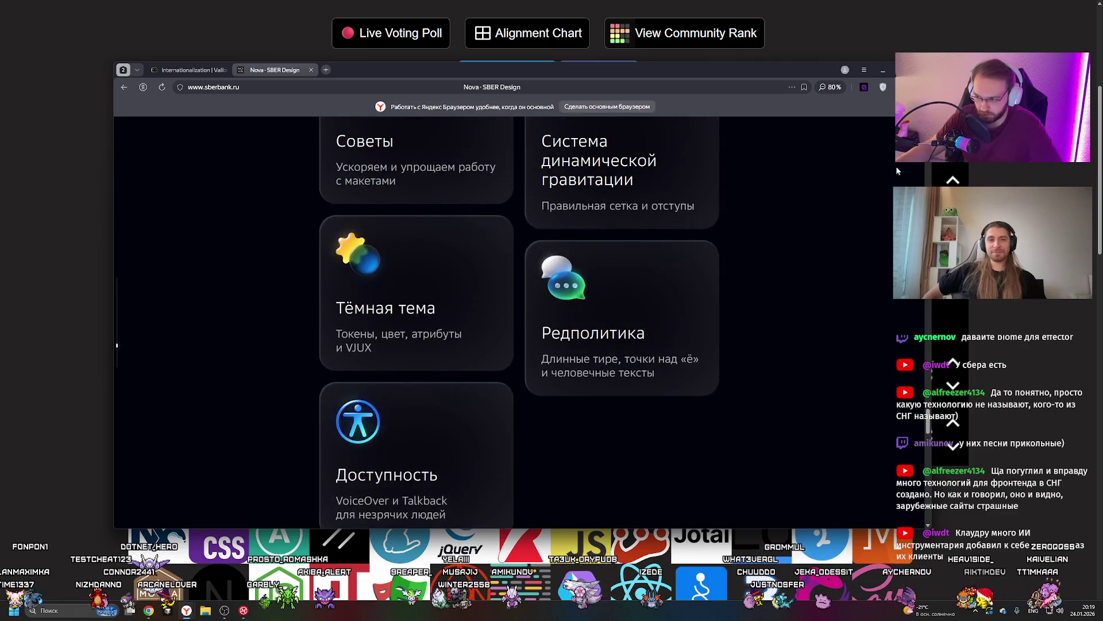
scroll(329, 323, up, 15)
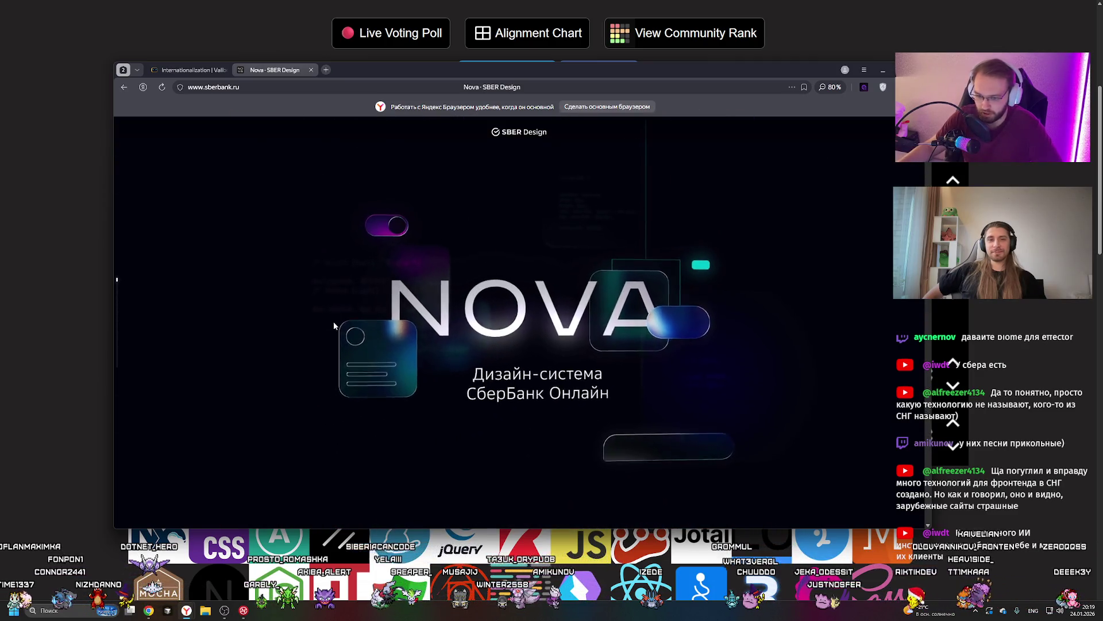
mouse_move(153, 312)
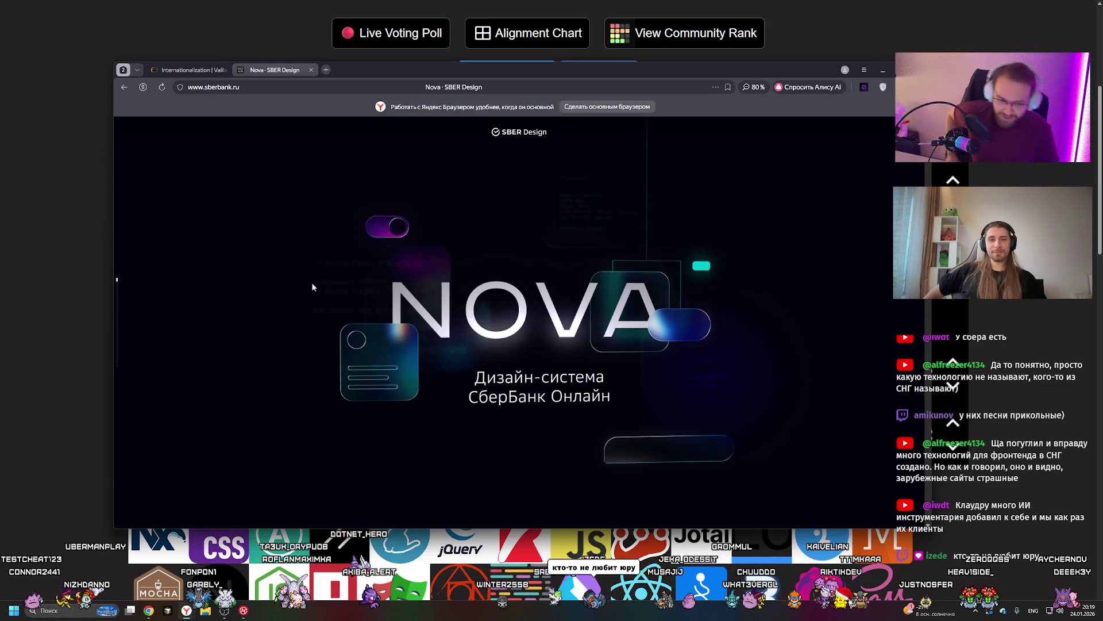
scroll(322, 268, down, 10)
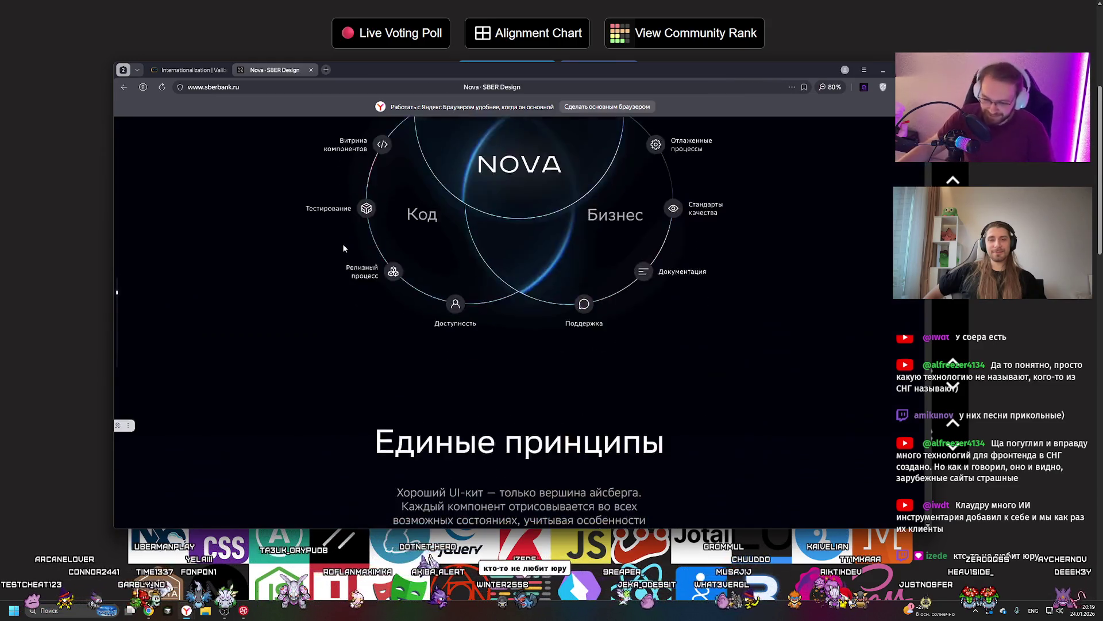
scroll(339, 230, down, 10)
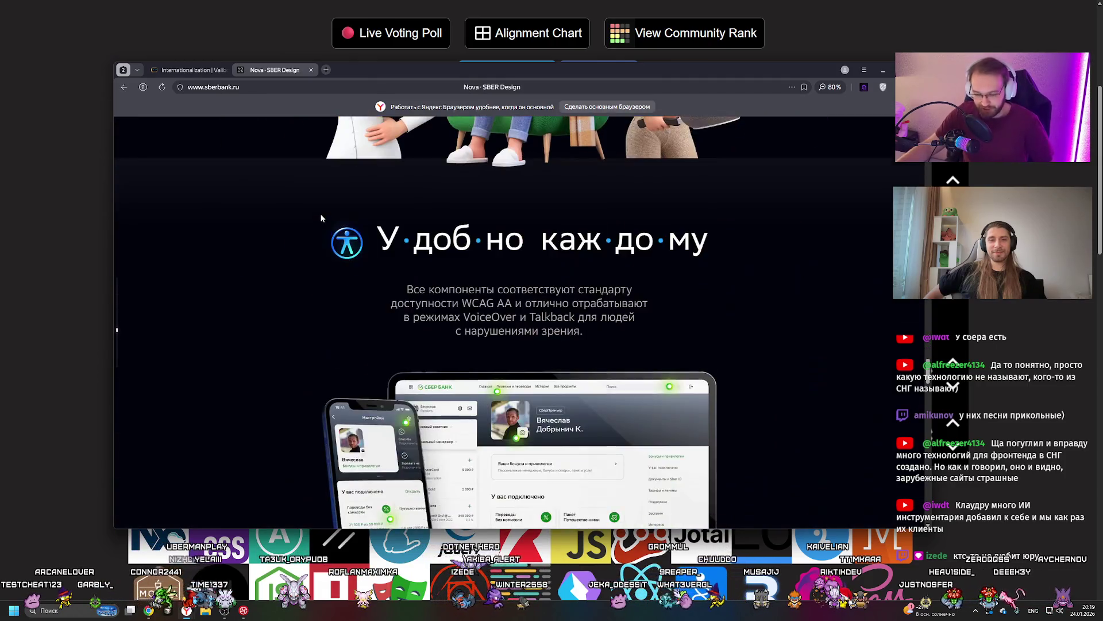
scroll(337, 205, down, 10)
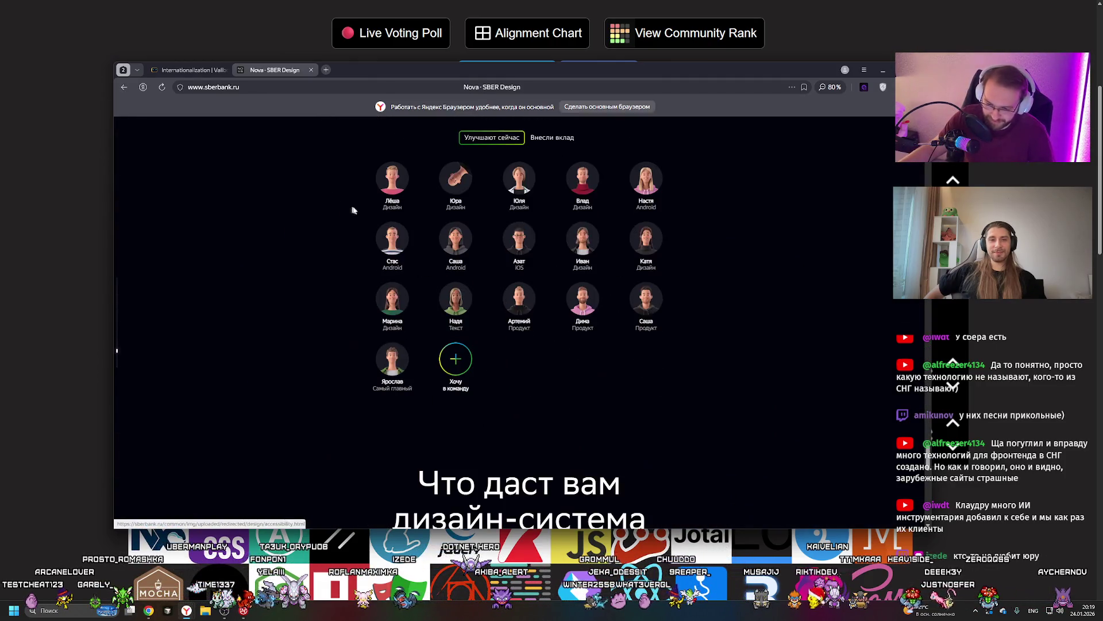
Inspect a team avatar's img element in DevTools and preview its 96×96 PNG file
right_click(458, 177)
click(495, 288)
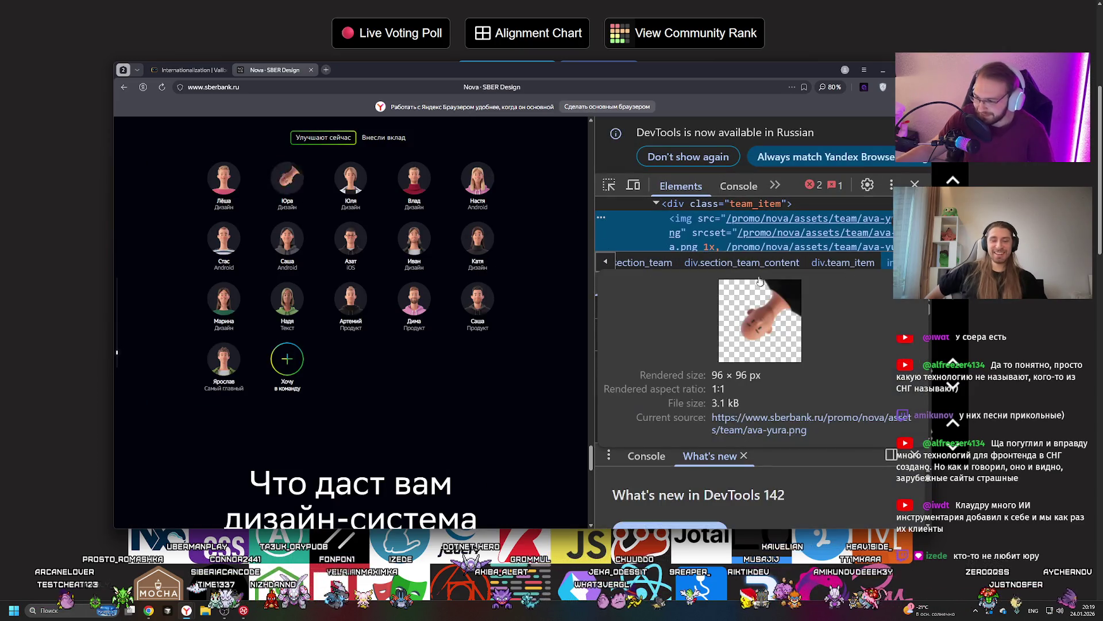
mouse_move(765, 239)
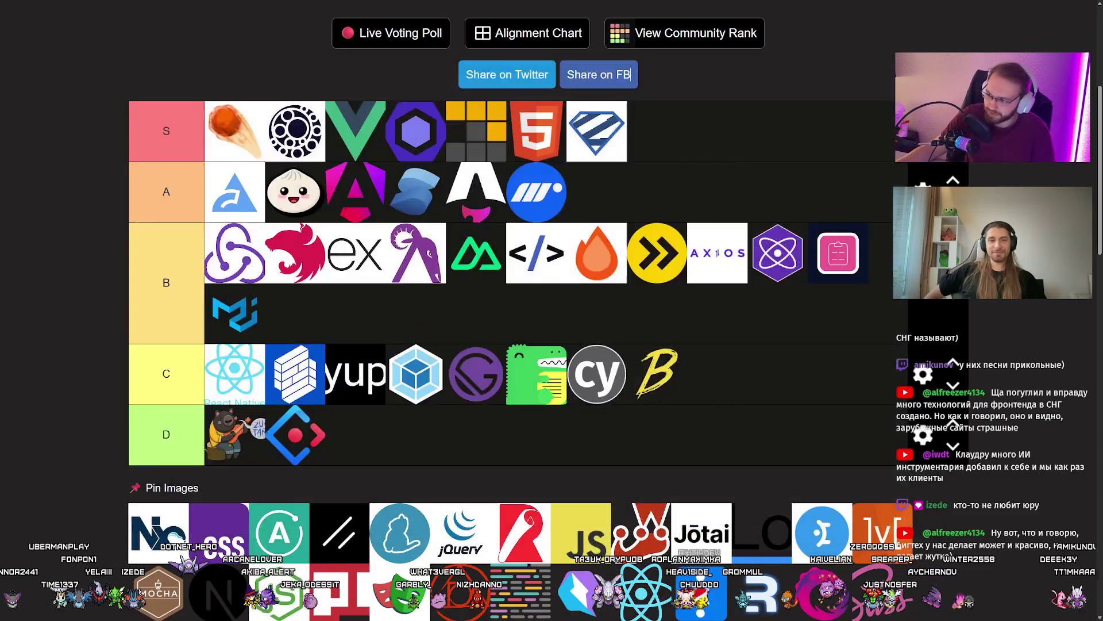
scroll(64, 353, down, 2)
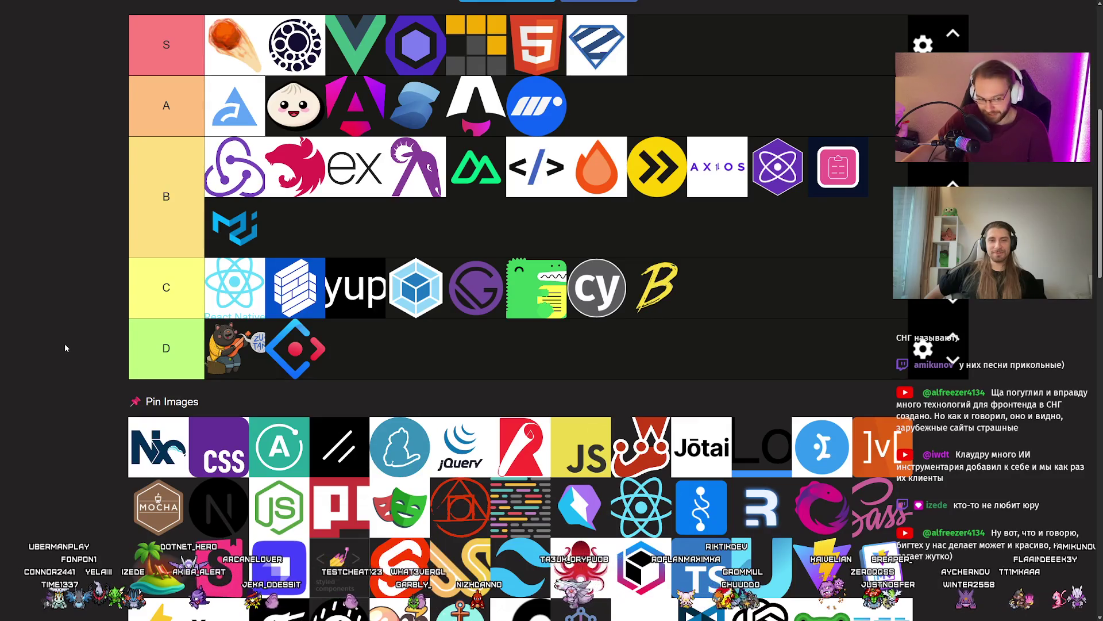
scroll(56, 342, up, 2)
scroll(54, 357, down, 1)
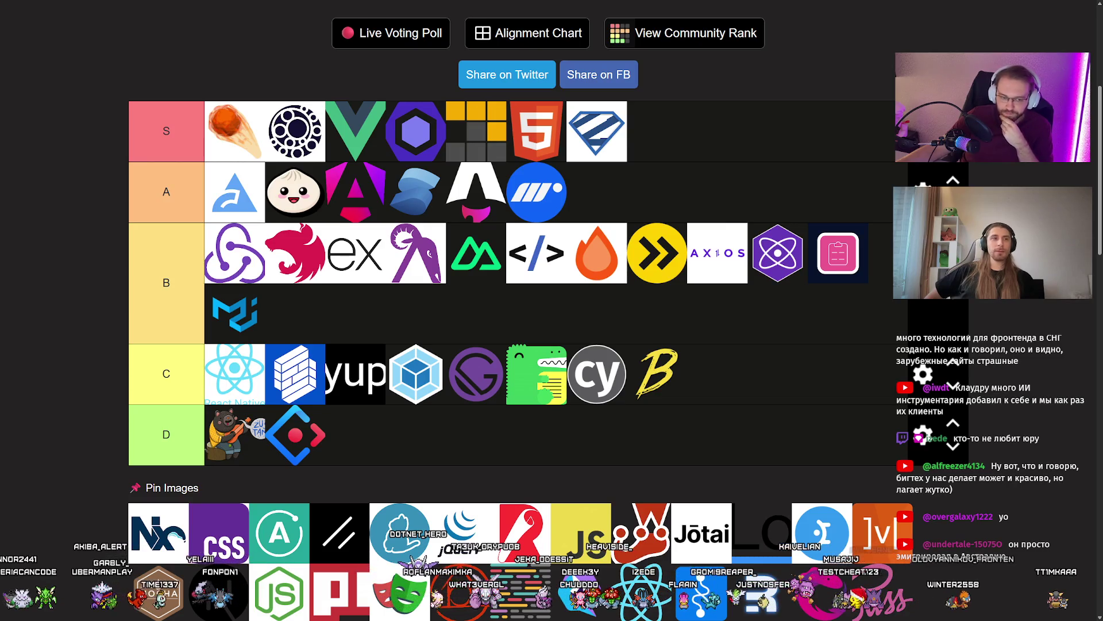
mouse_move(172, 535)
mouse_down()
mouse_move(287, 183)
mouse_move(278, 324)
mouse_up()
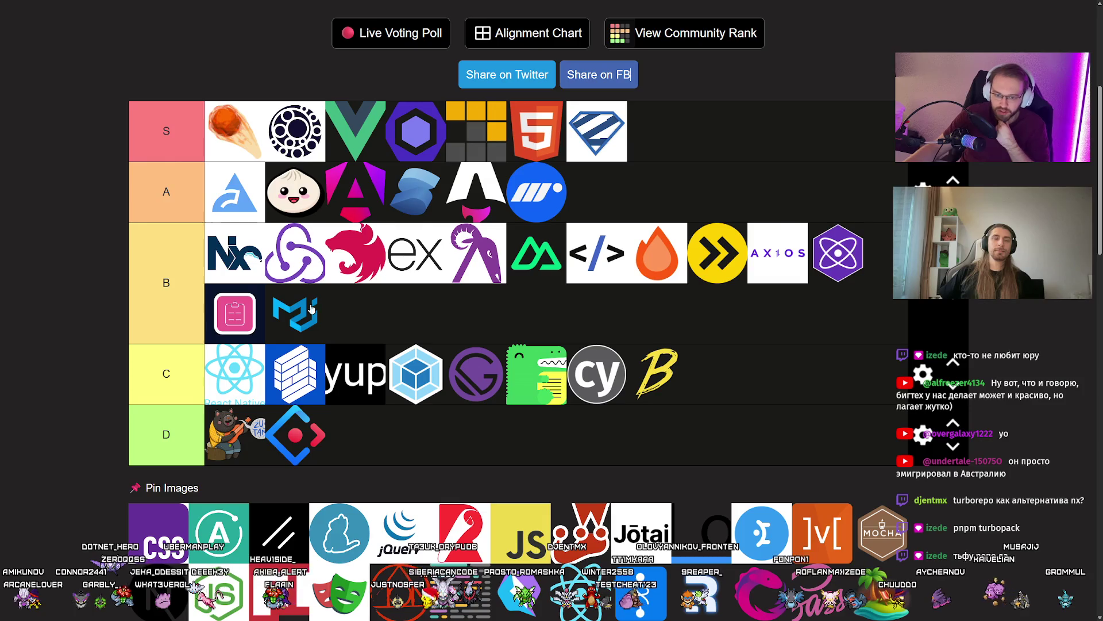
Position the Nx logo as the first logo in the B tier
click(236, 260)
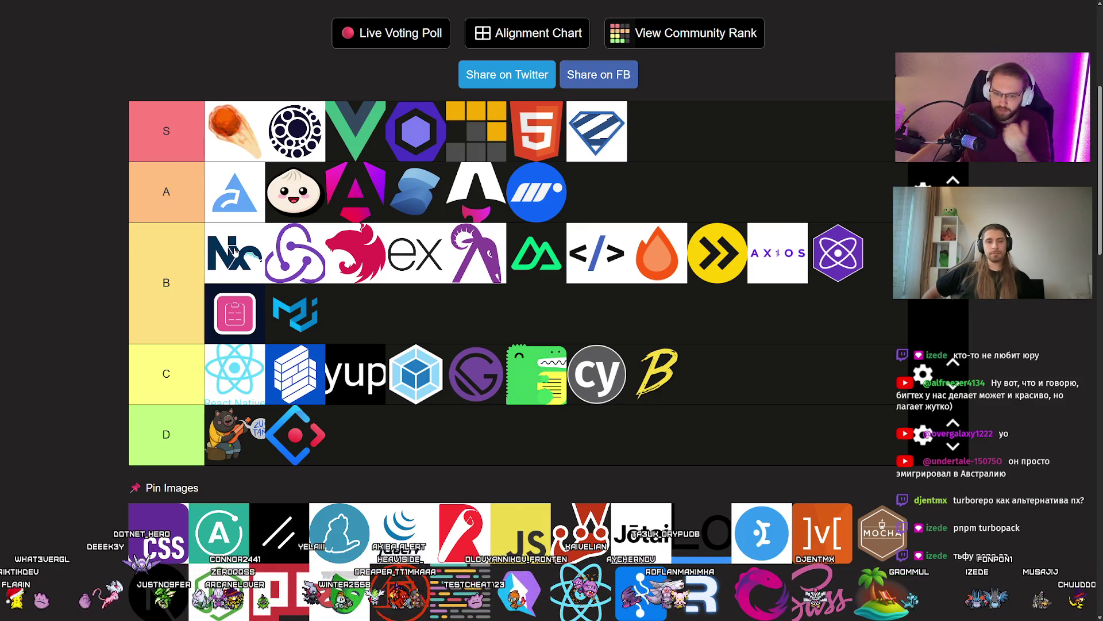
drag(234, 250, 235, 251)
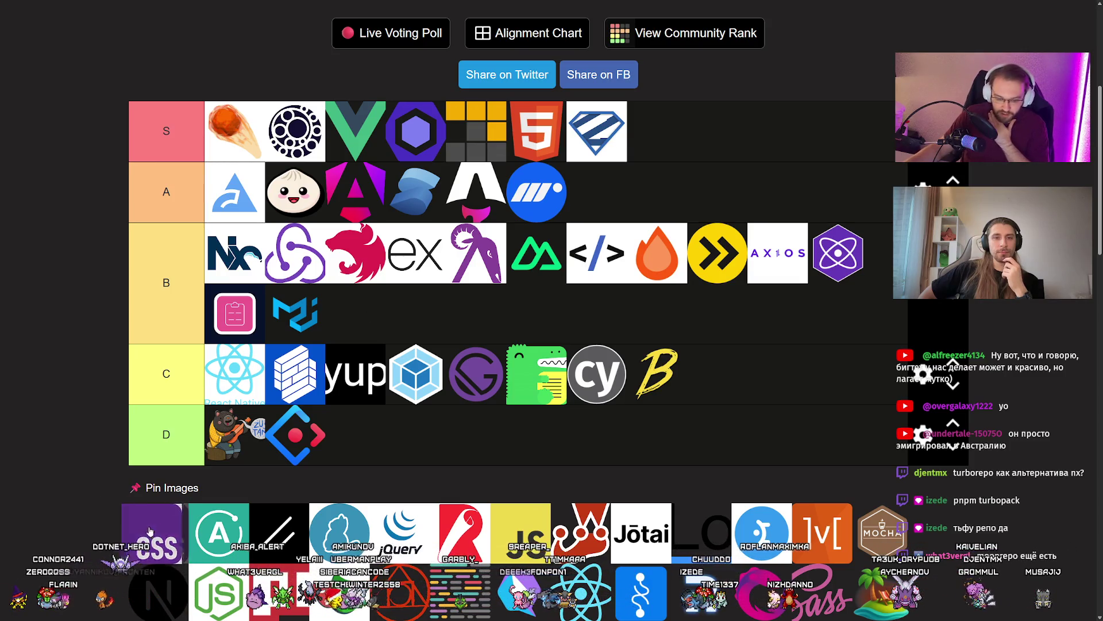
scroll(95, 411, down, 2)
scroll(95, 411, up, 2)
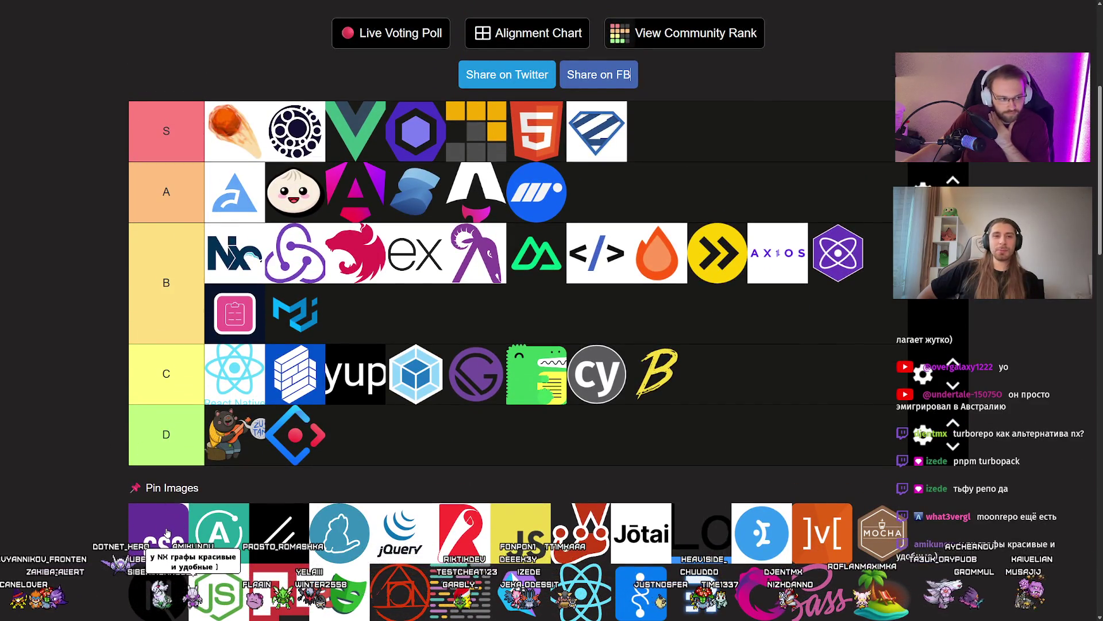
Move the CSS logo from Pin Images into the S tier, just after HTML5
mouse_move(154, 530)
mouse_down()
mouse_move(575, 123)
mouse_move(642, 133)
mouse_up()
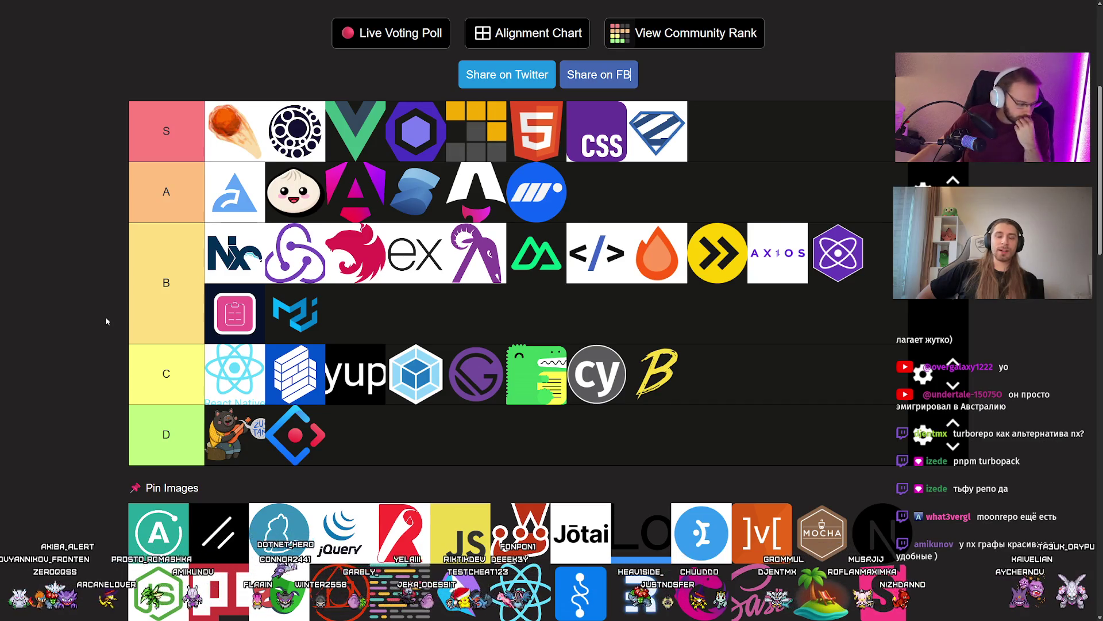
scroll(105, 316, down, 2)
scroll(105, 316, up, 1)
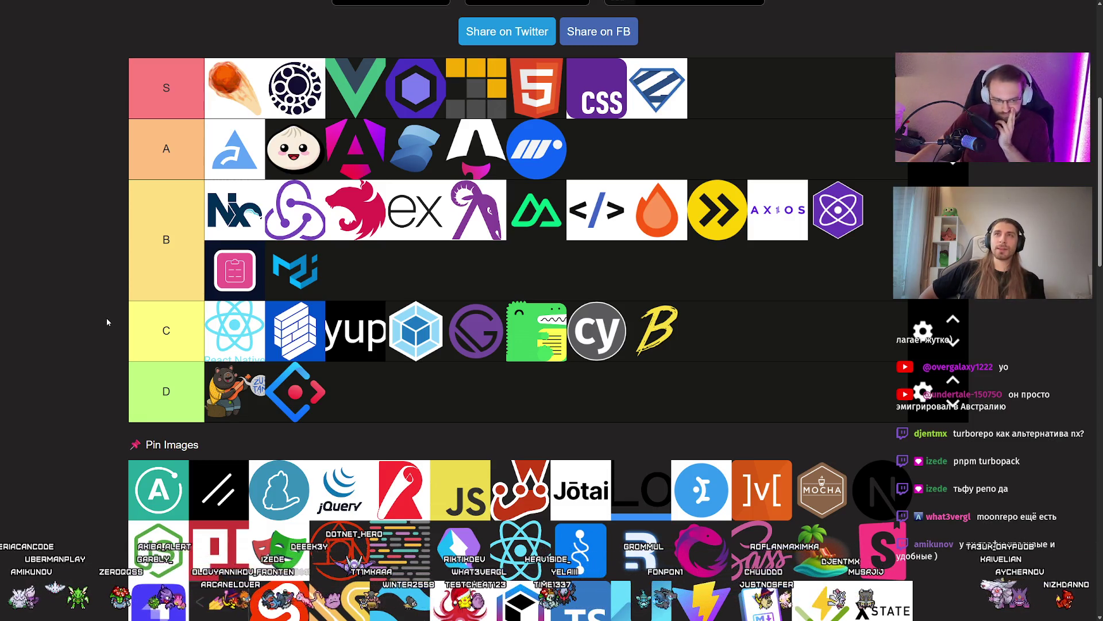
scroll(107, 323, up, 1)
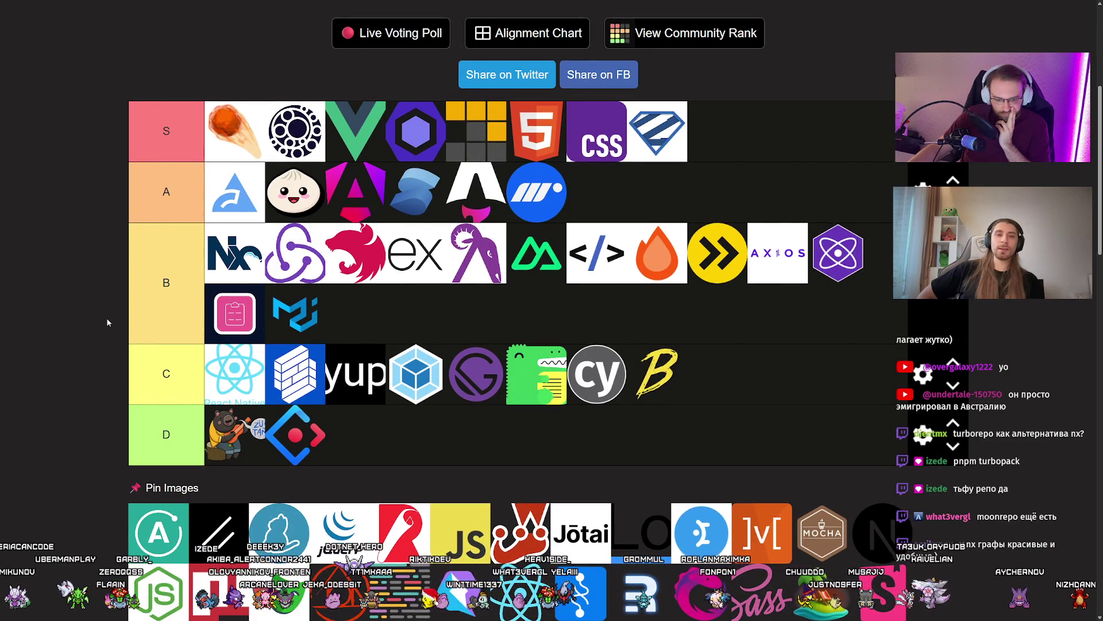
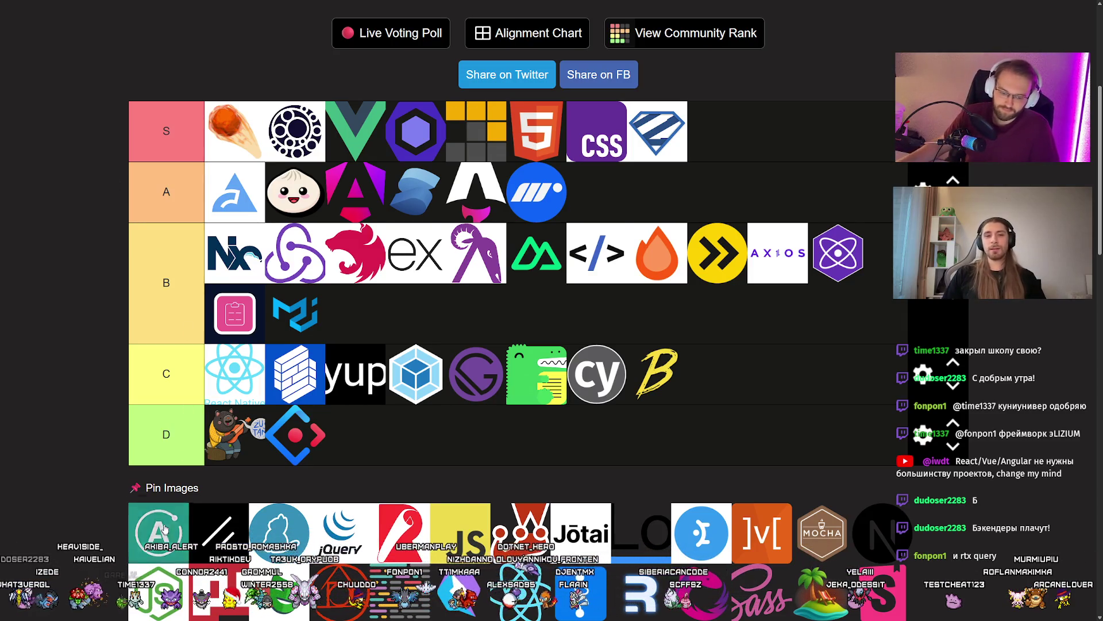
Place the teal A logo first in tier B and the black slashes logo into tier D
drag(165, 533, 235, 253)
scroll(427, 319, down, 6)
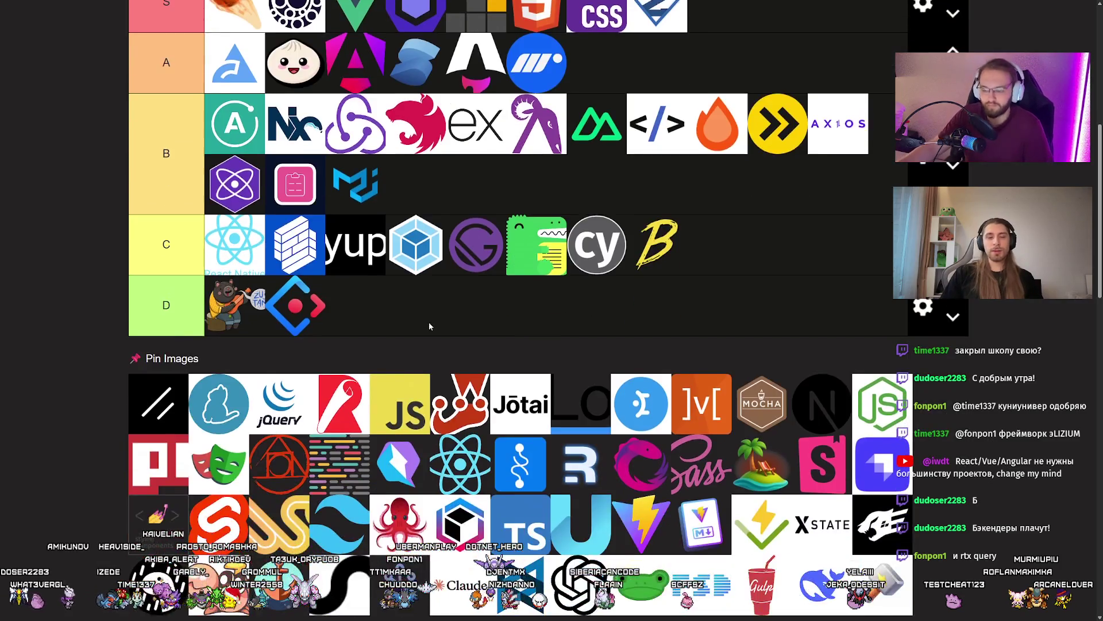
scroll(431, 327, up, 7)
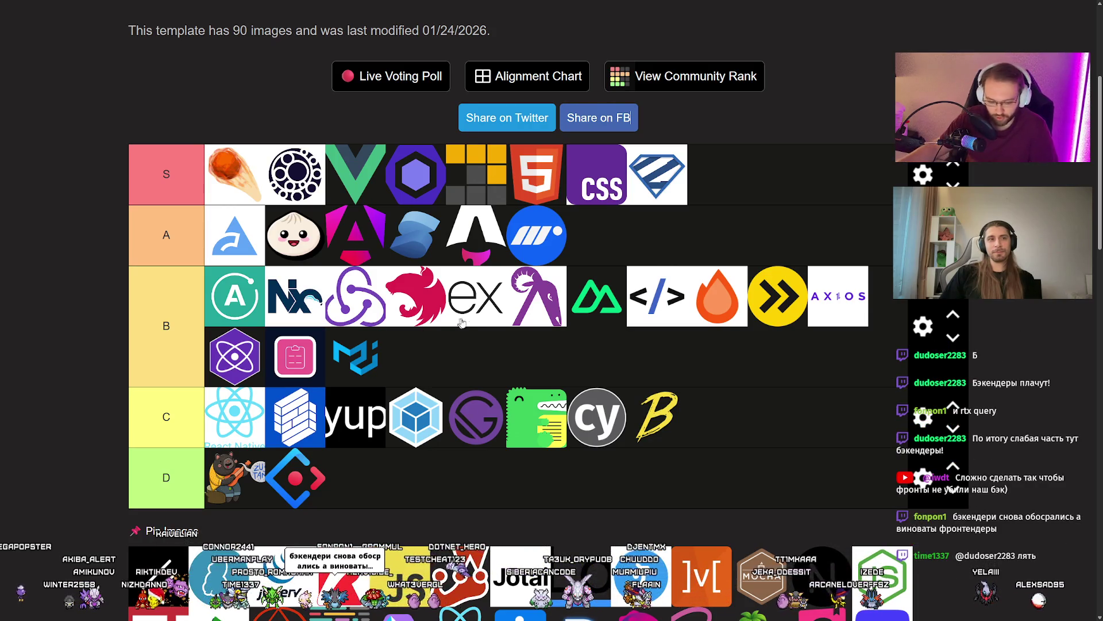
scroll(137, 488, down, 2)
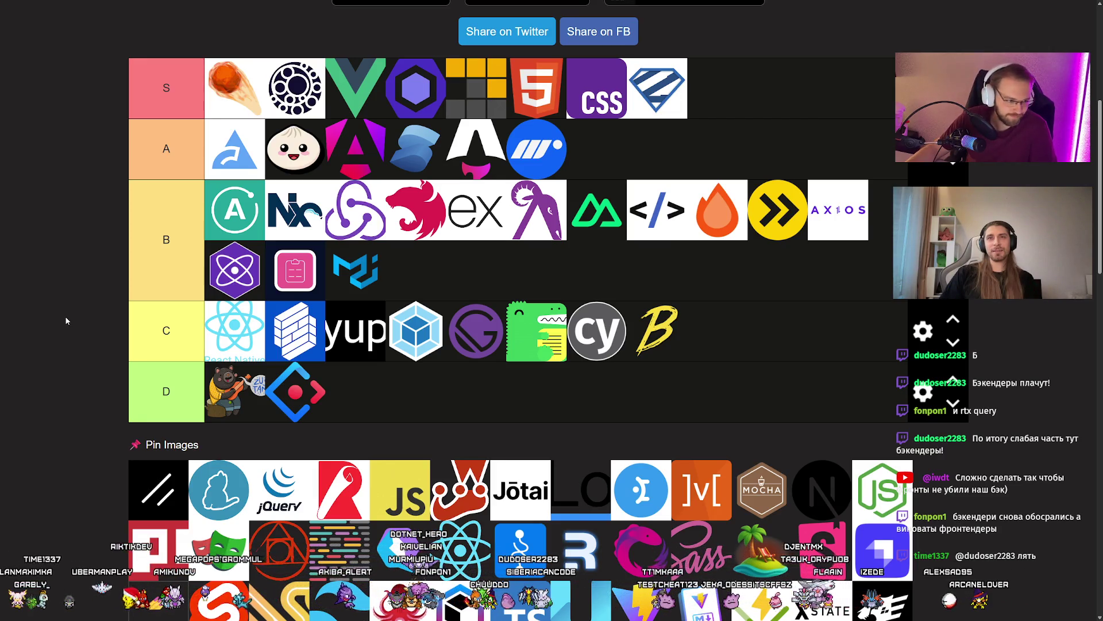
scroll(66, 321, up, 1)
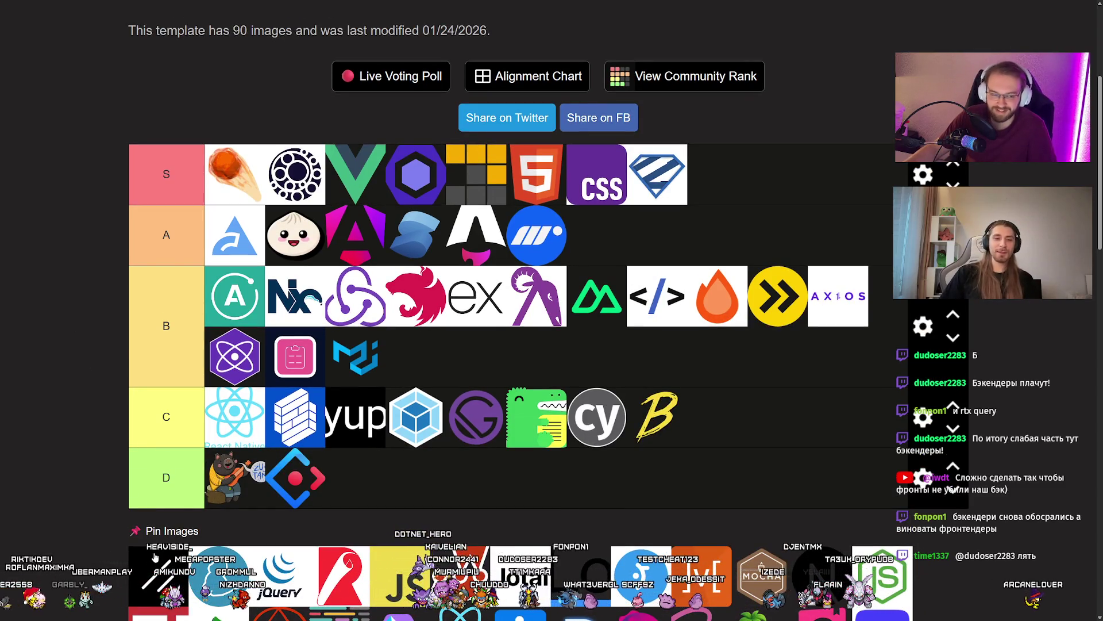
drag(149, 575, 232, 476)
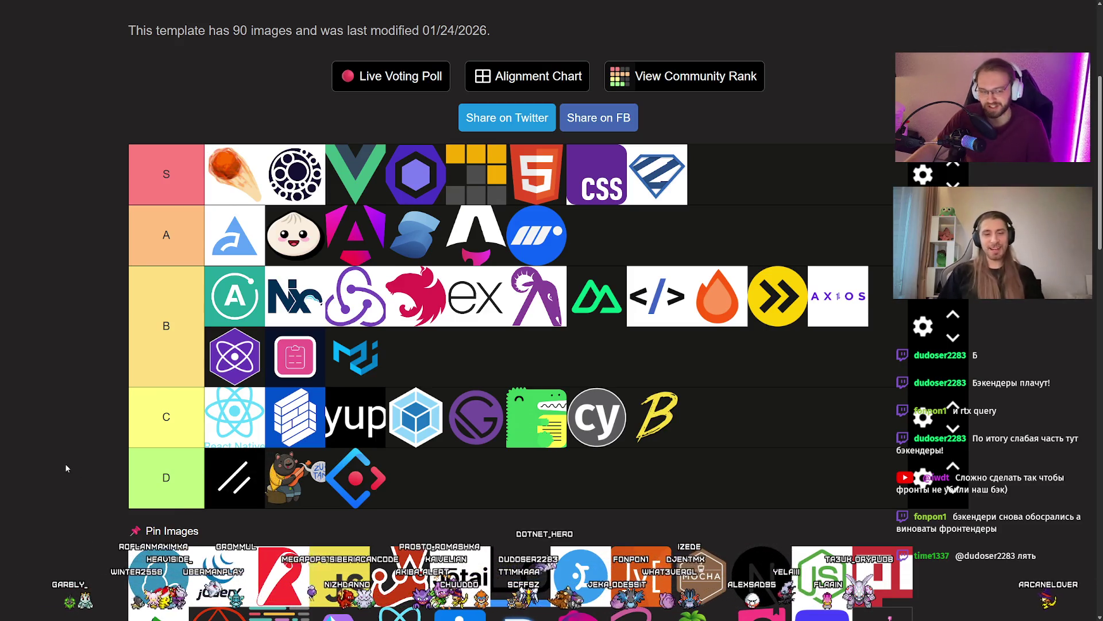
Edit the C tier label, then bring the shadcn/ui website window over the tier list
click(73, 424)
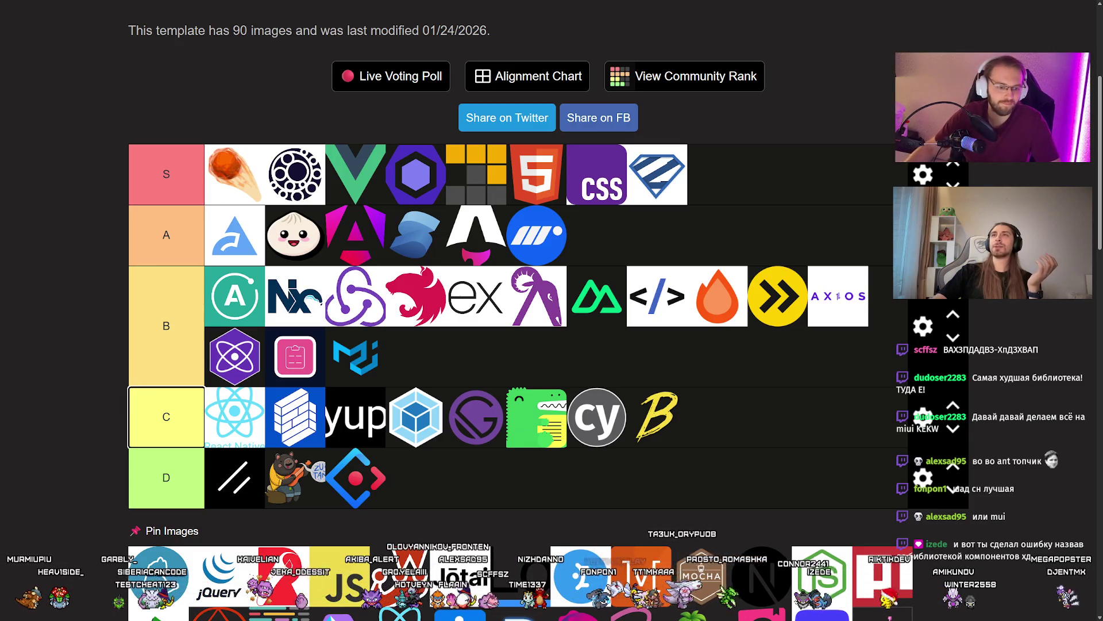
key(Return)
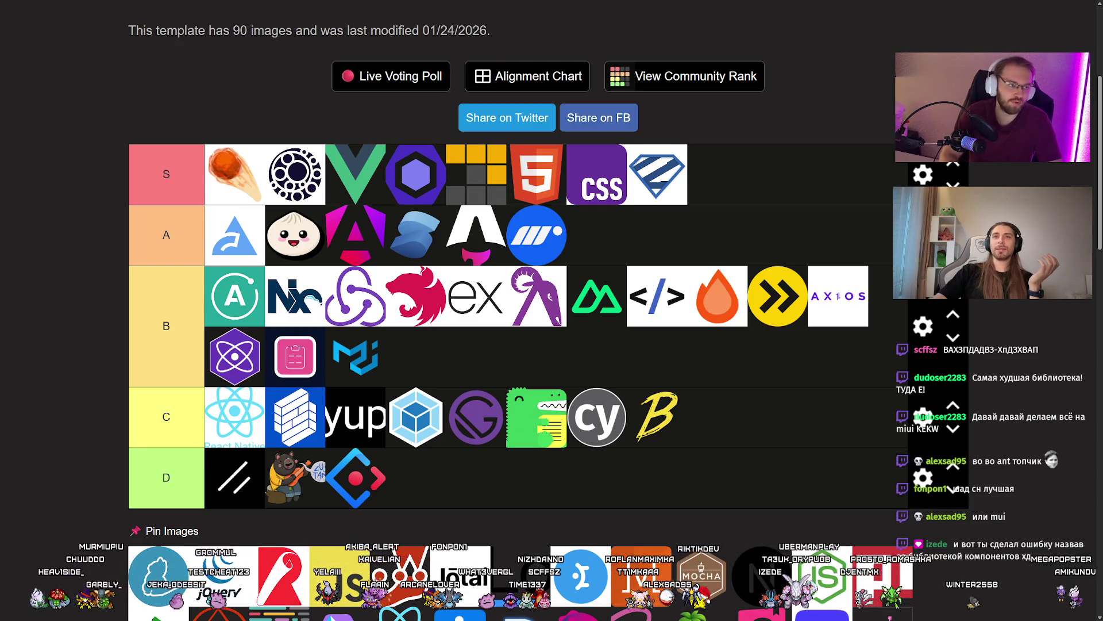
mouse_move(575, 3)
mouse_down()
mouse_move(402, 259)
mouse_move(645, 5)
mouse_move(478, 276)
mouse_move(505, 105)
mouse_up()
Open the shadcn/ui docs in a maximized, zoomed-in window on the Introduction page
click(437, 294)
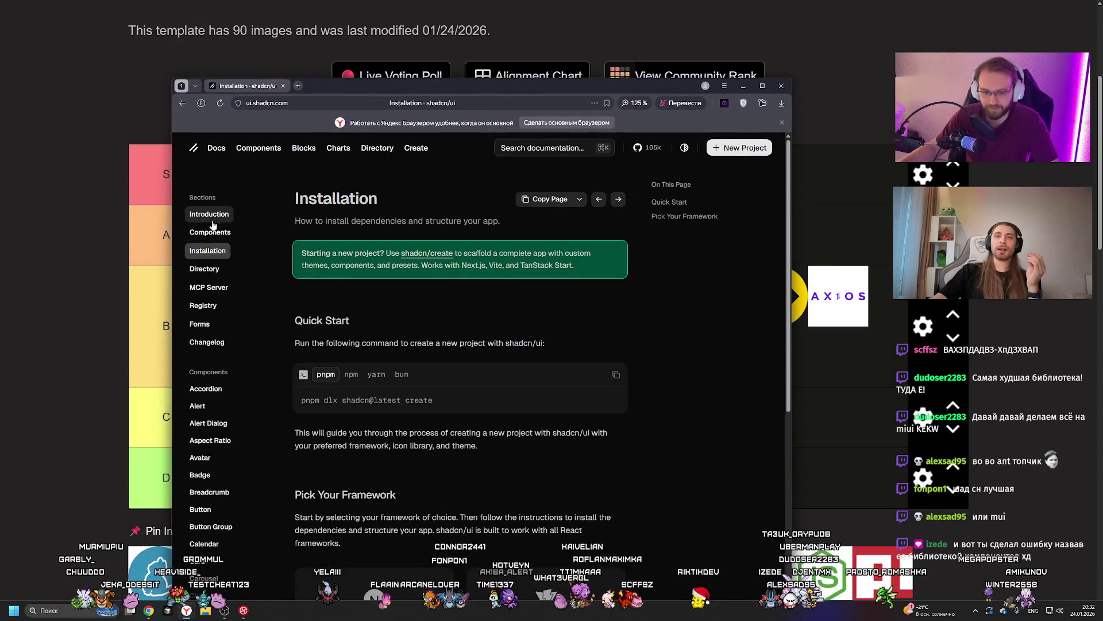
click(762, 85)
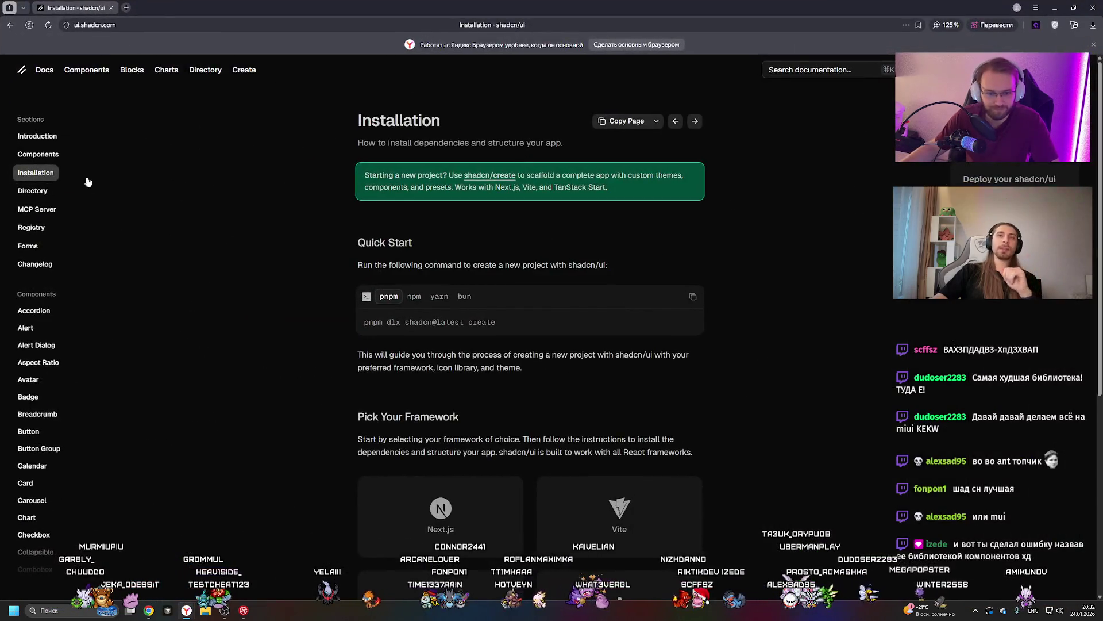
key(ctrl+plus)
key(ctrl+plus)
click(58, 169)
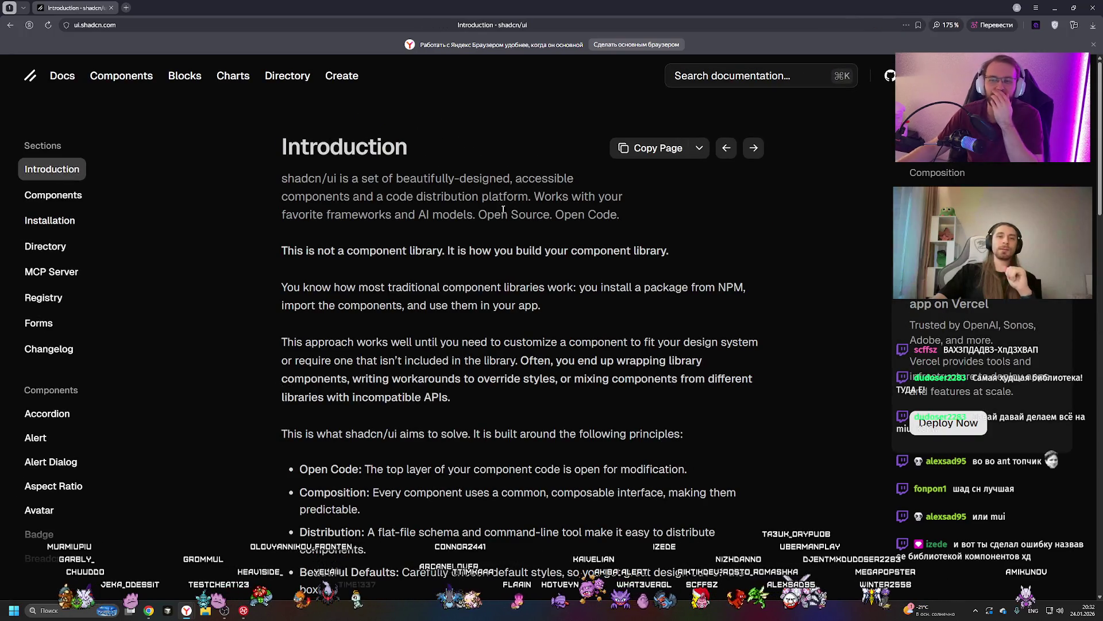
Highlight the bold sentence saying this is not a component library while reading on
drag(282, 251, 343, 252)
drag(412, 251, 426, 251)
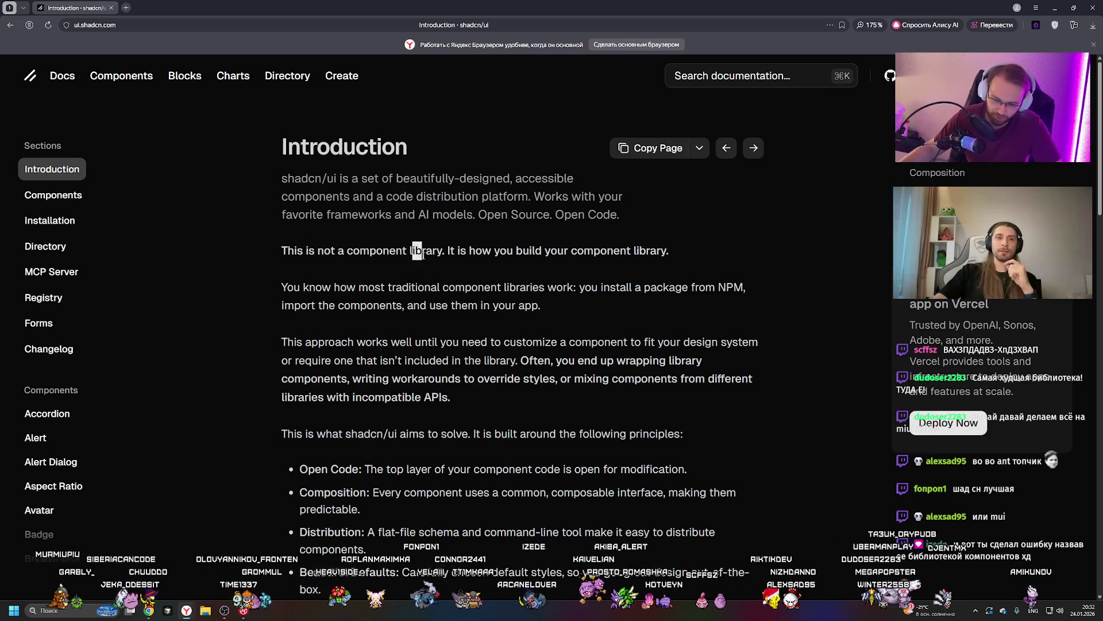
drag(543, 250, 676, 248)
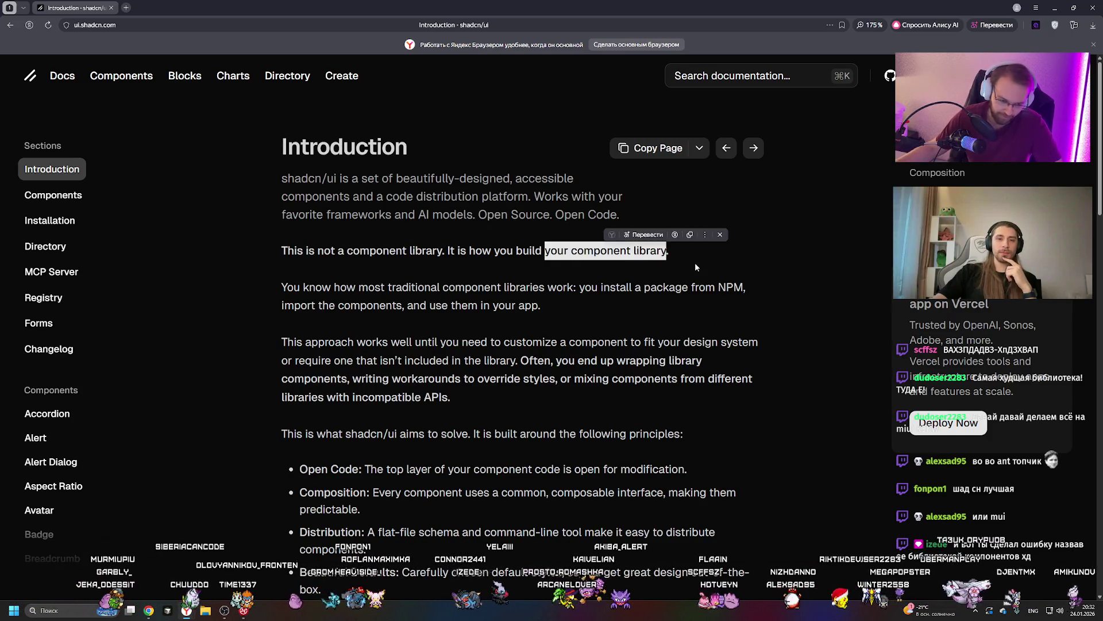
click(696, 263)
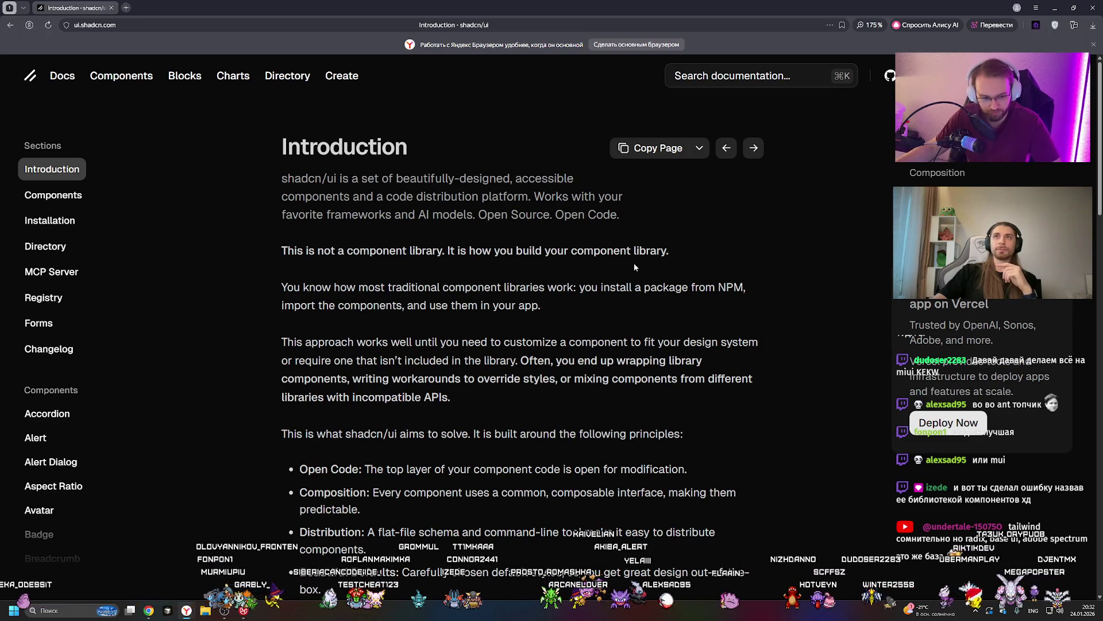
drag(685, 254, 317, 252)
click(330, 265)
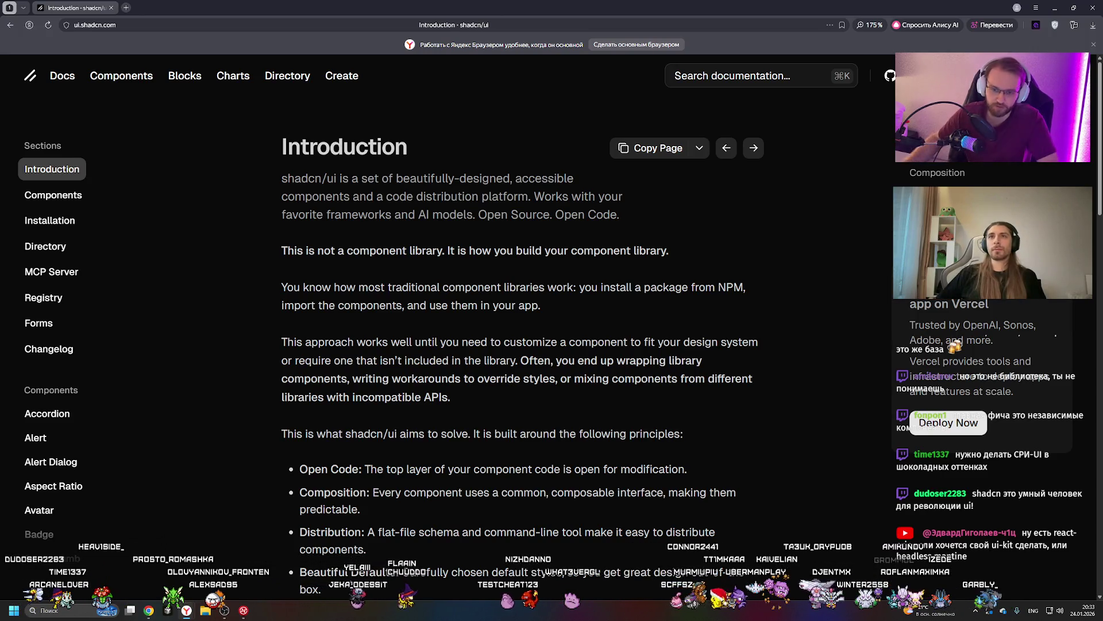
scroll(375, 183, down, 8)
scroll(376, 183, down, 10)
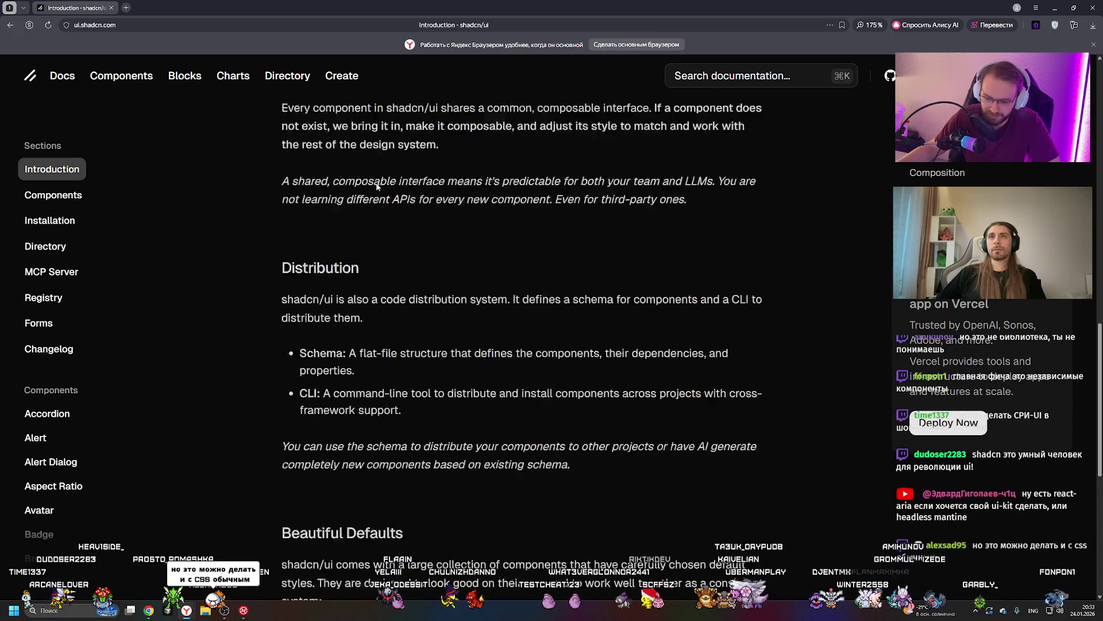
scroll(376, 183, up, 10)
scroll(389, 194, up, 8)
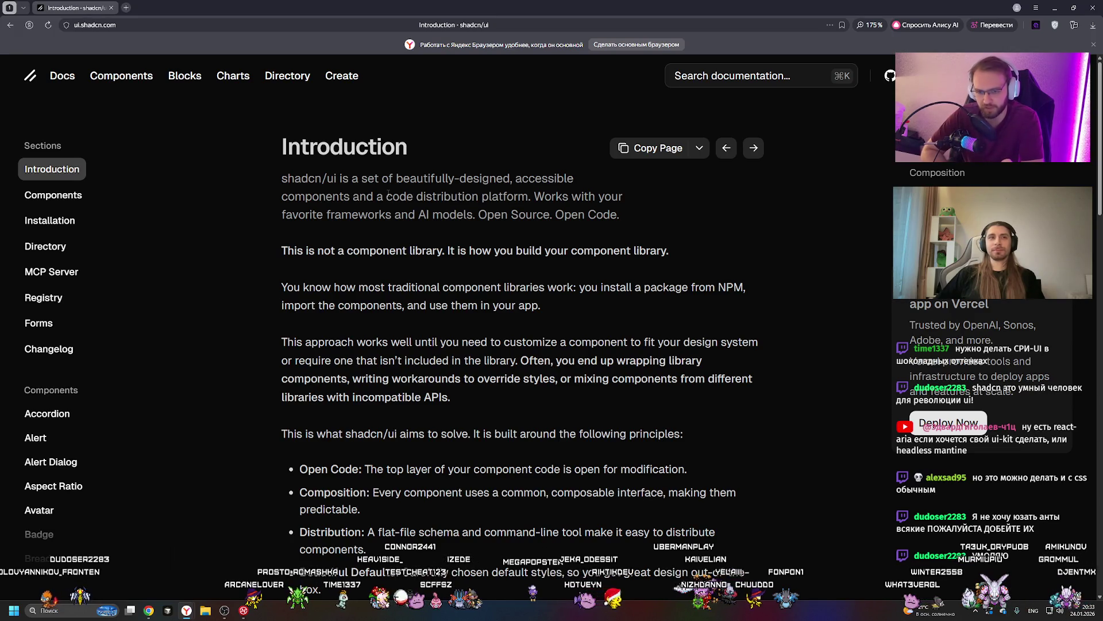
Try the project builder, dismissing the Radix UI / Base UI choice and previewing Accordion
click(342, 75)
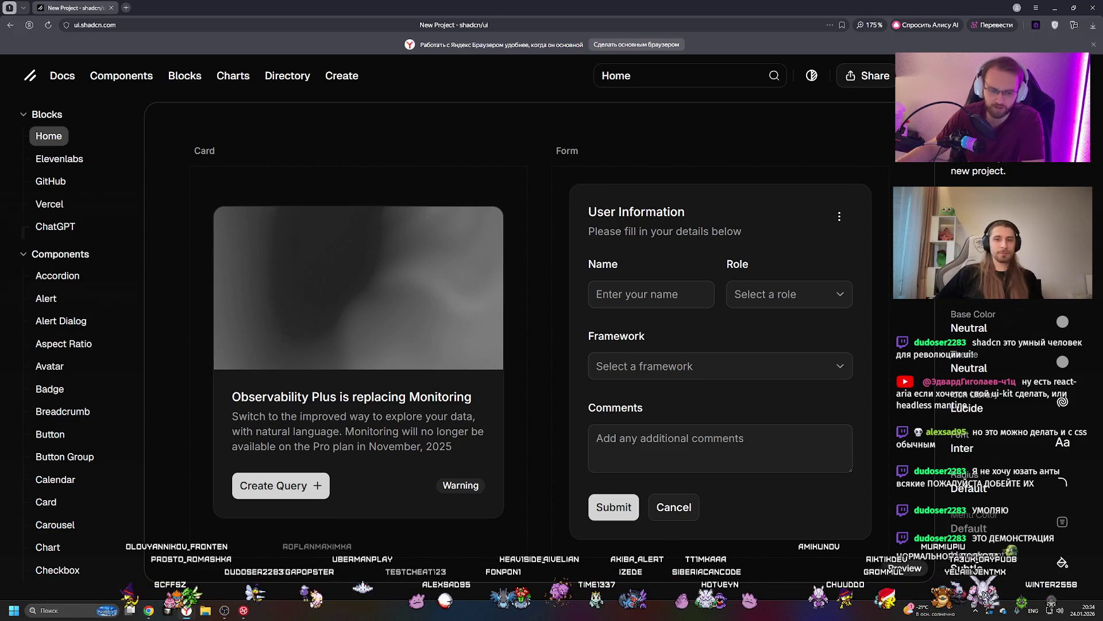
click(977, 237)
key(Escape)
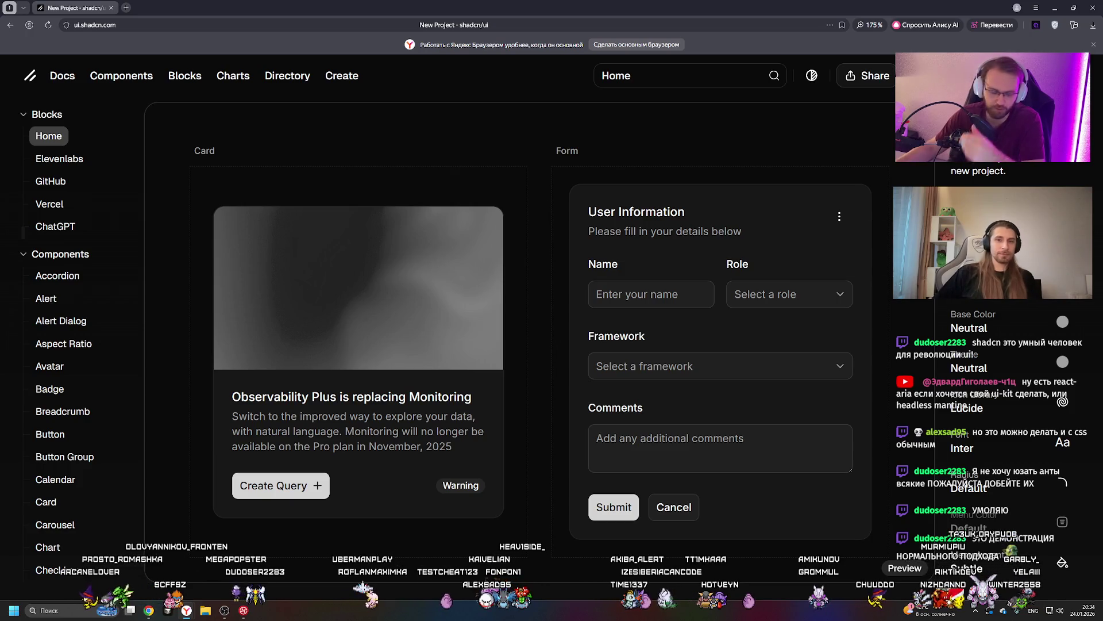
click(66, 276)
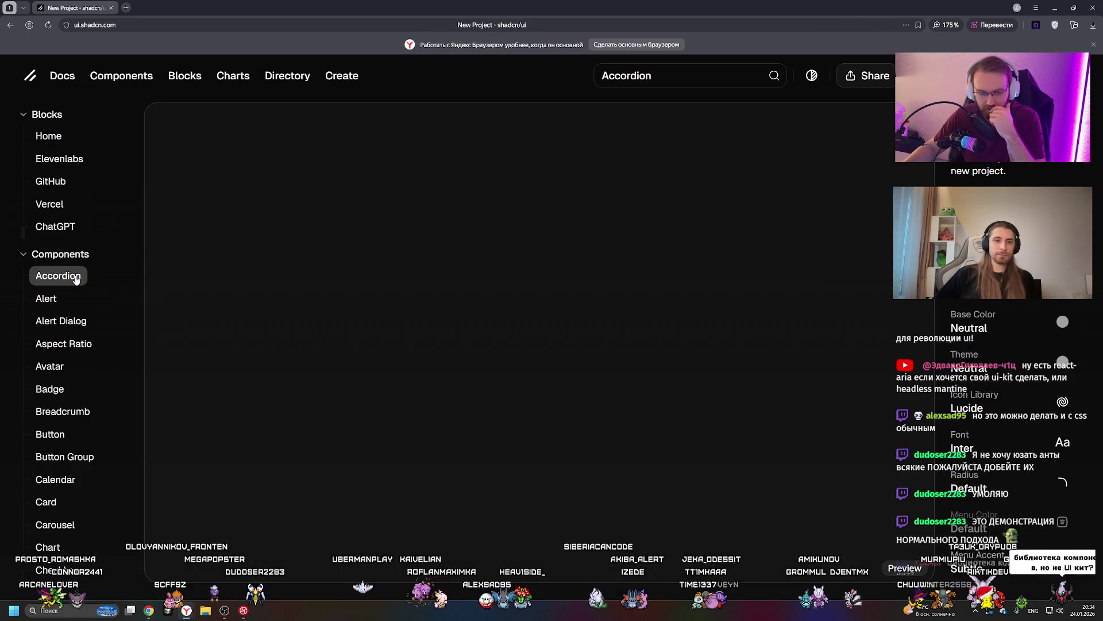
Open the Accordion component docs from Components and expand its full example code
click(122, 76)
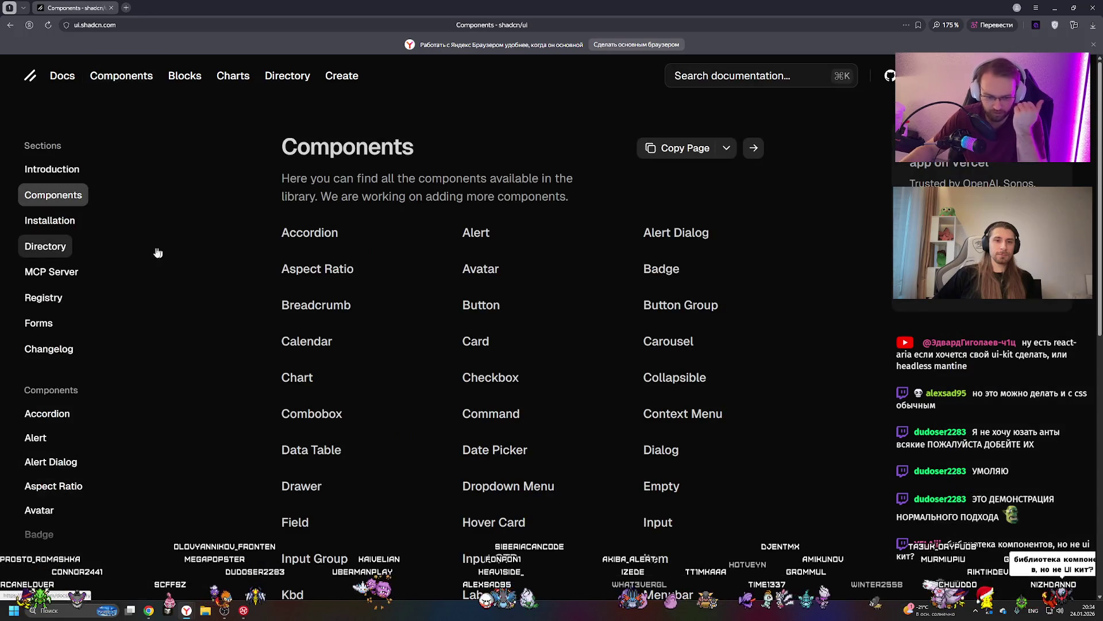
scroll(86, 270, down, 3)
click(63, 284)
scroll(478, 302, down, 2)
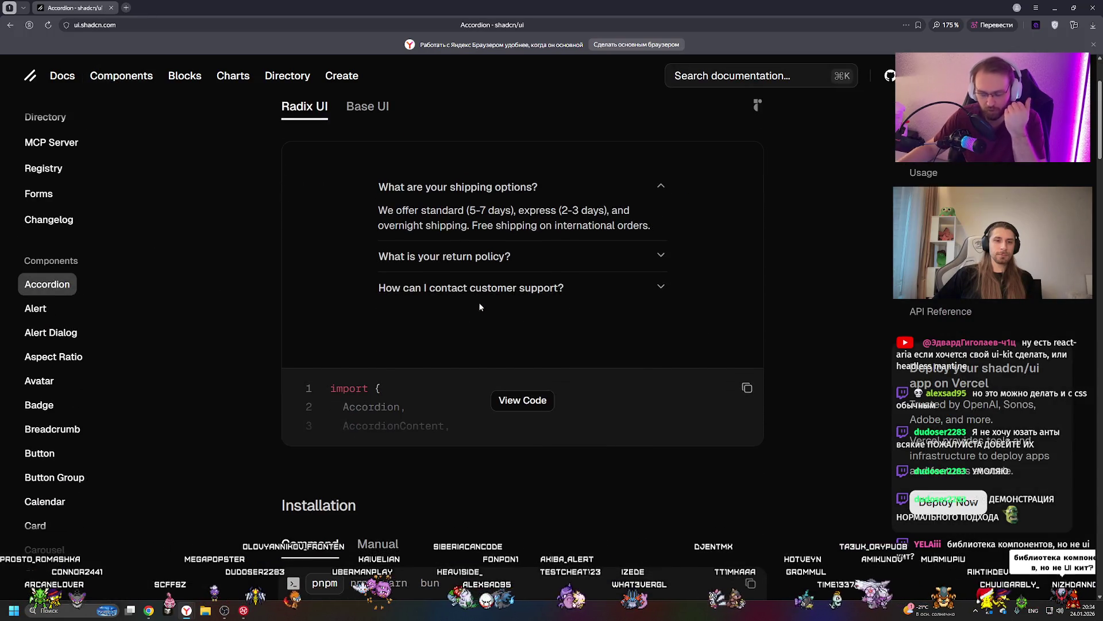
click(519, 401)
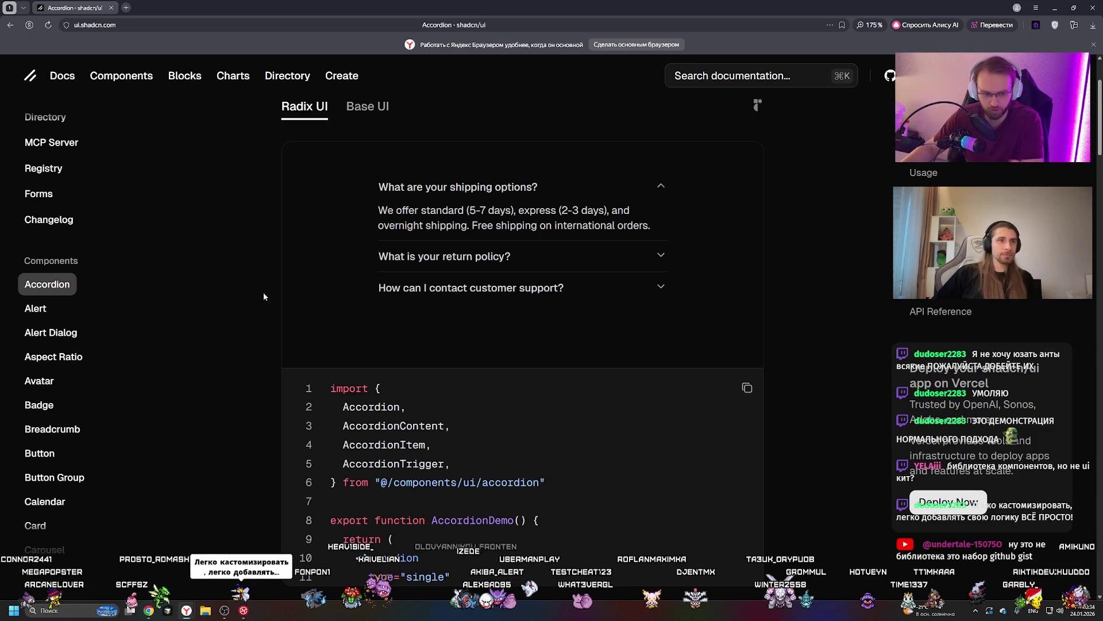
scroll(263, 296, down, 3)
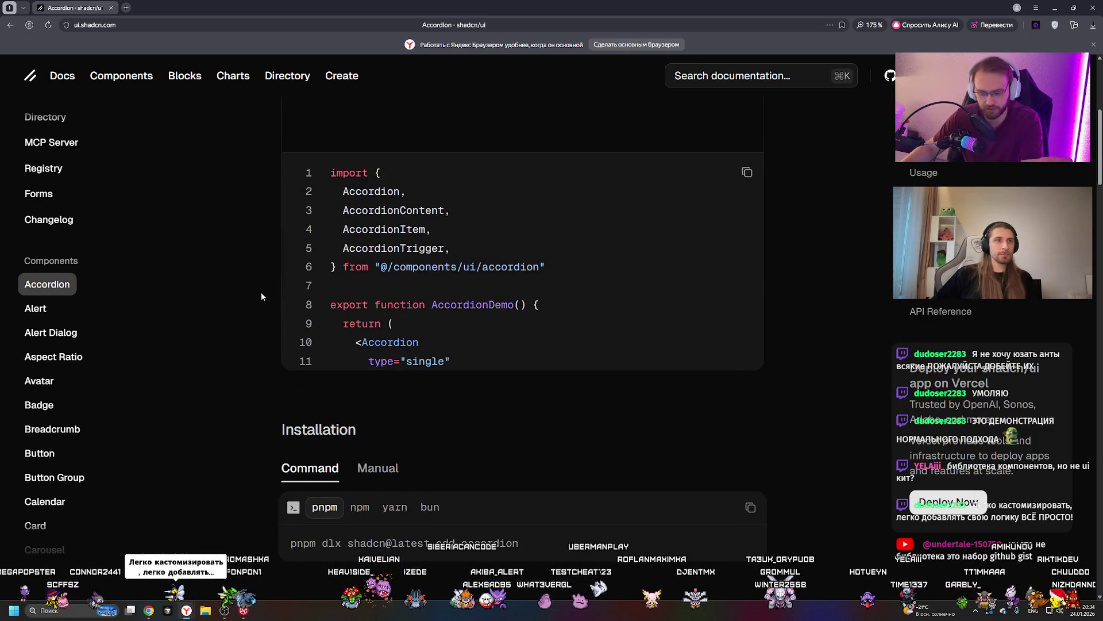
scroll(661, 305, up, 5)
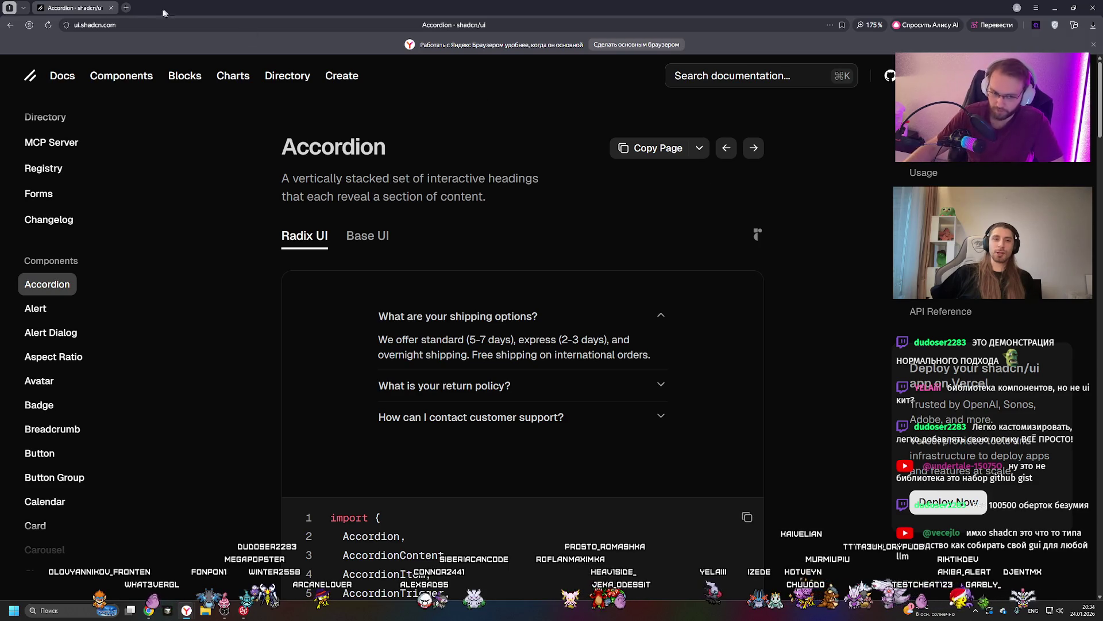
click(126, 8)
text(mantine he)
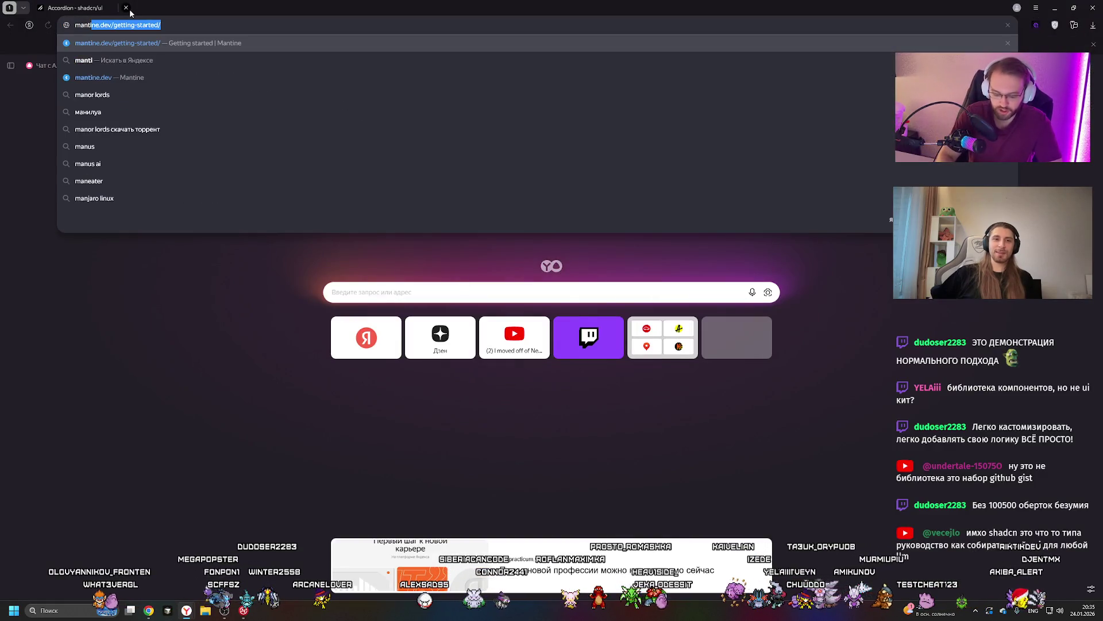
text(adless)
key(Return)
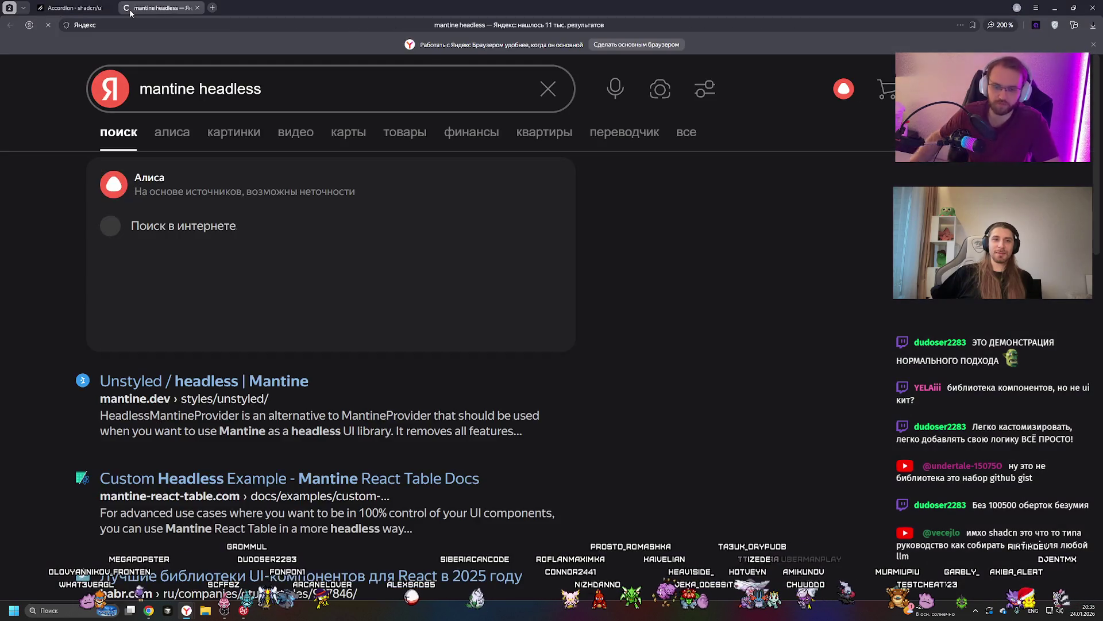
click(230, 380)
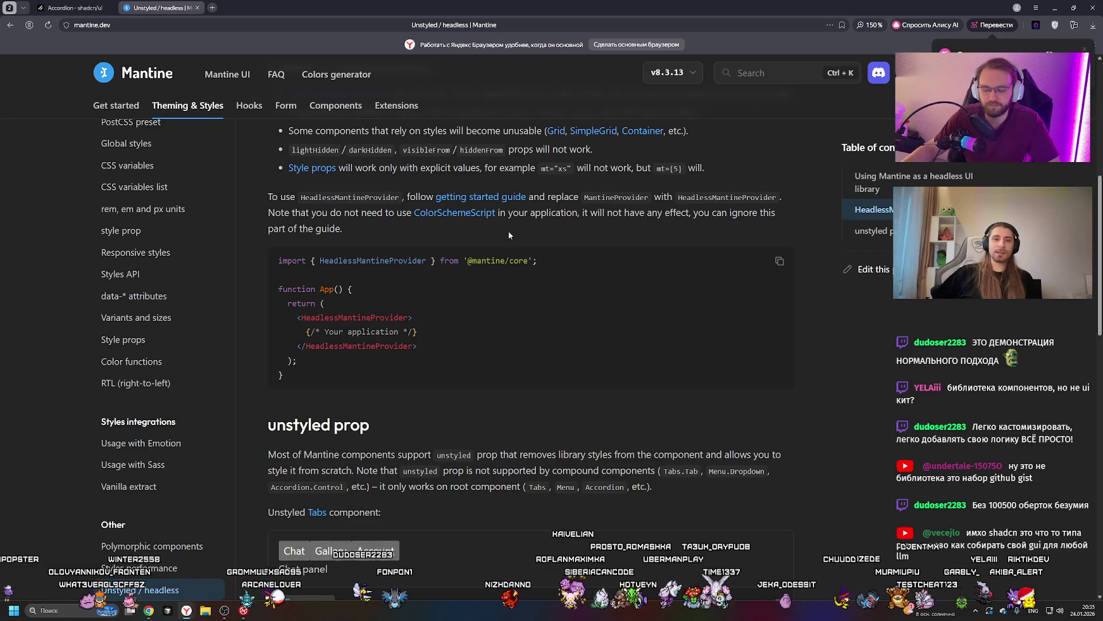
scroll(508, 230, down, 5)
scroll(506, 230, down, 1)
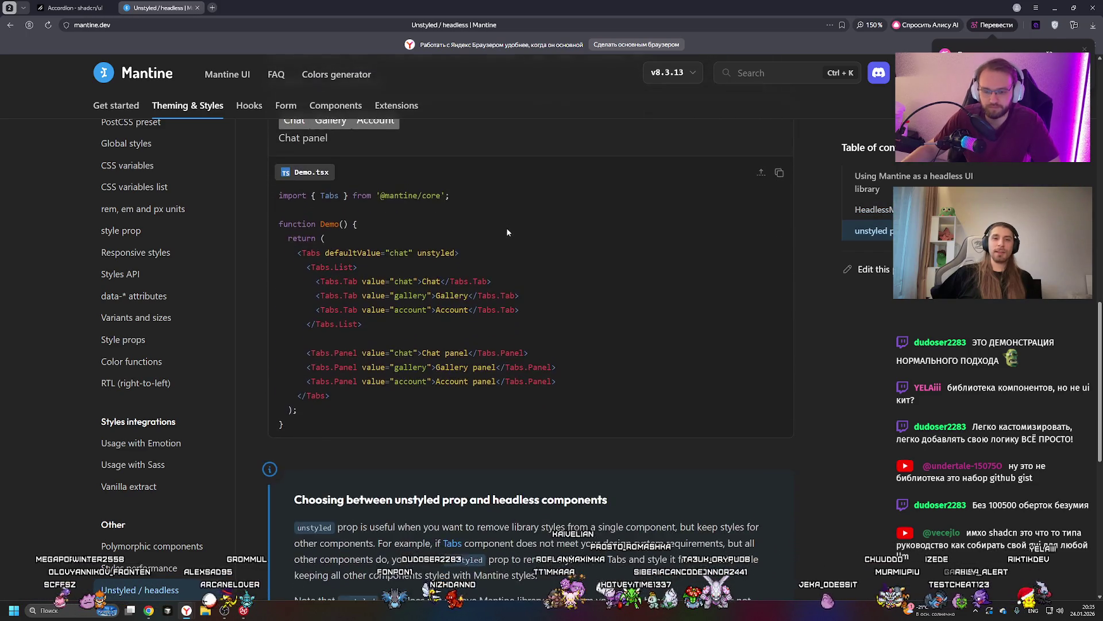
click(330, 162)
click(294, 163)
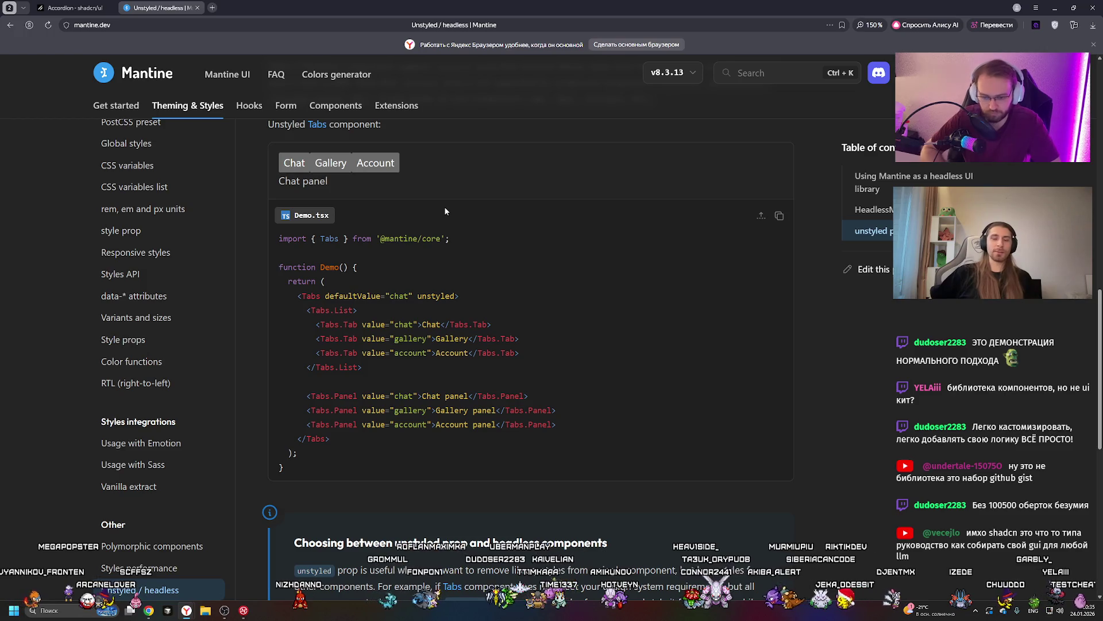
scroll(444, 211, down, 5)
scroll(443, 213, up, 10)
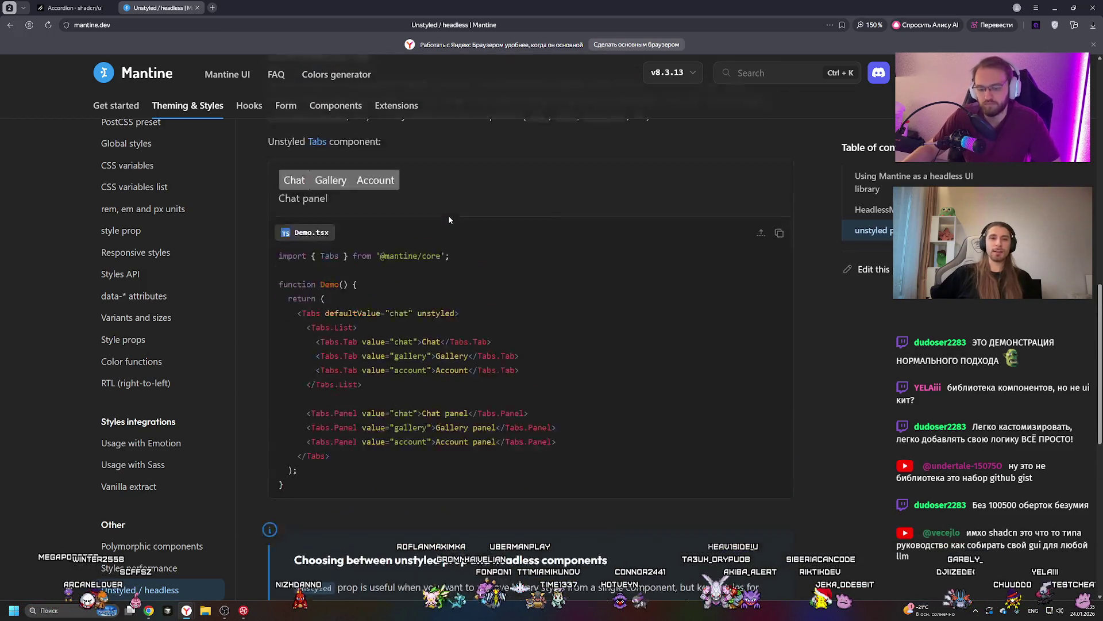
scroll(443, 216, up, 3)
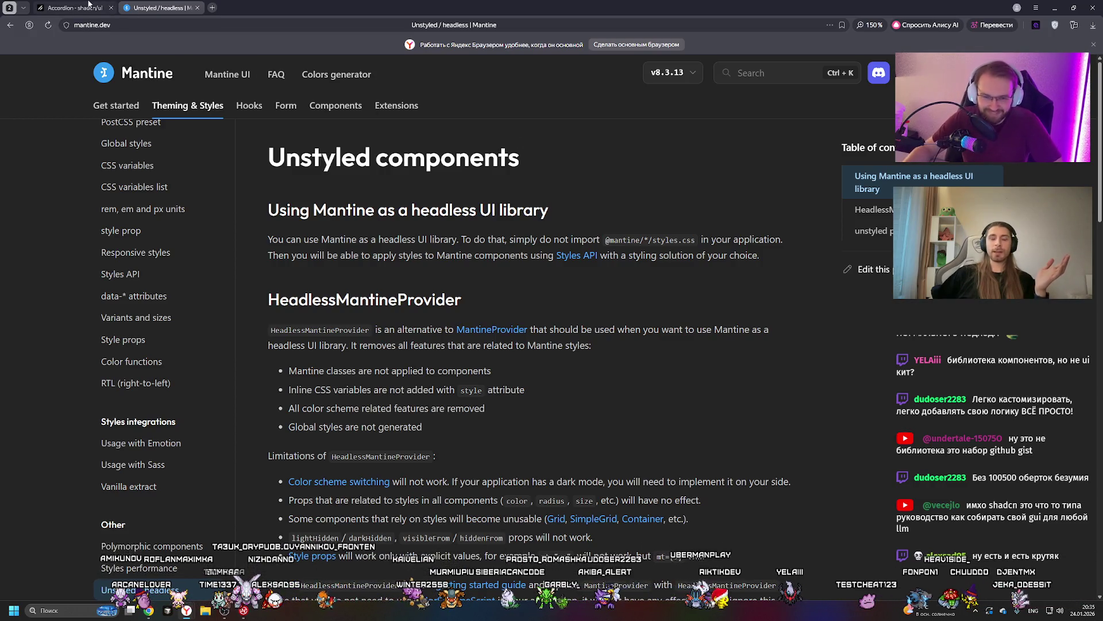
Return to the shadcn/ui docs tab and open the Item component page
click(88, 4)
scroll(161, 239, down, 10)
scroll(73, 221, down, 8)
scroll(109, 225, up, 8)
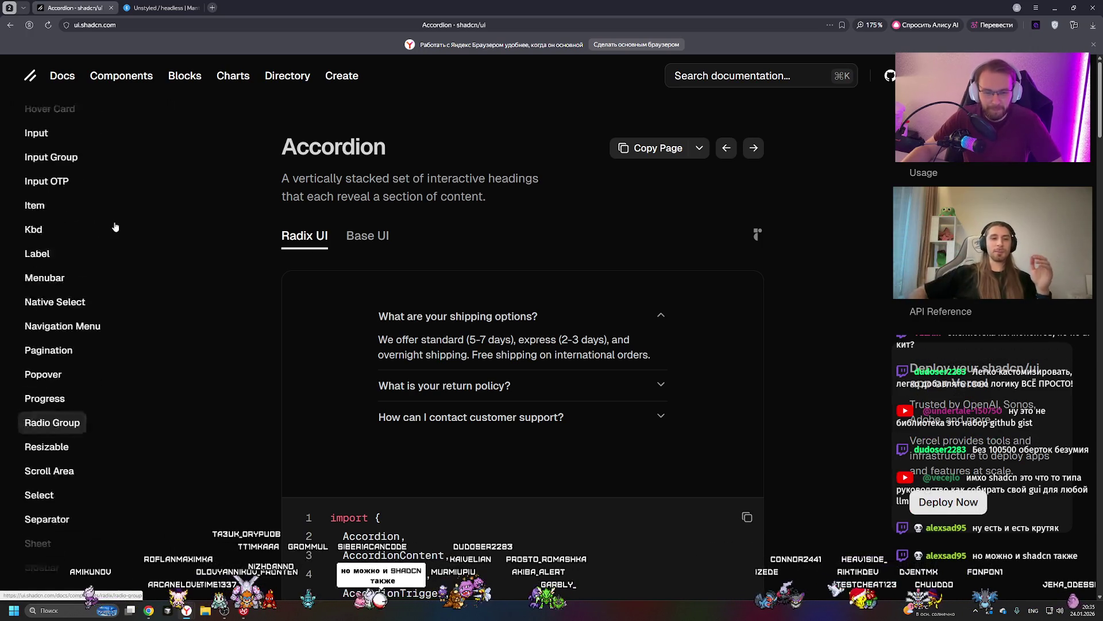
scroll(115, 227, up, 4)
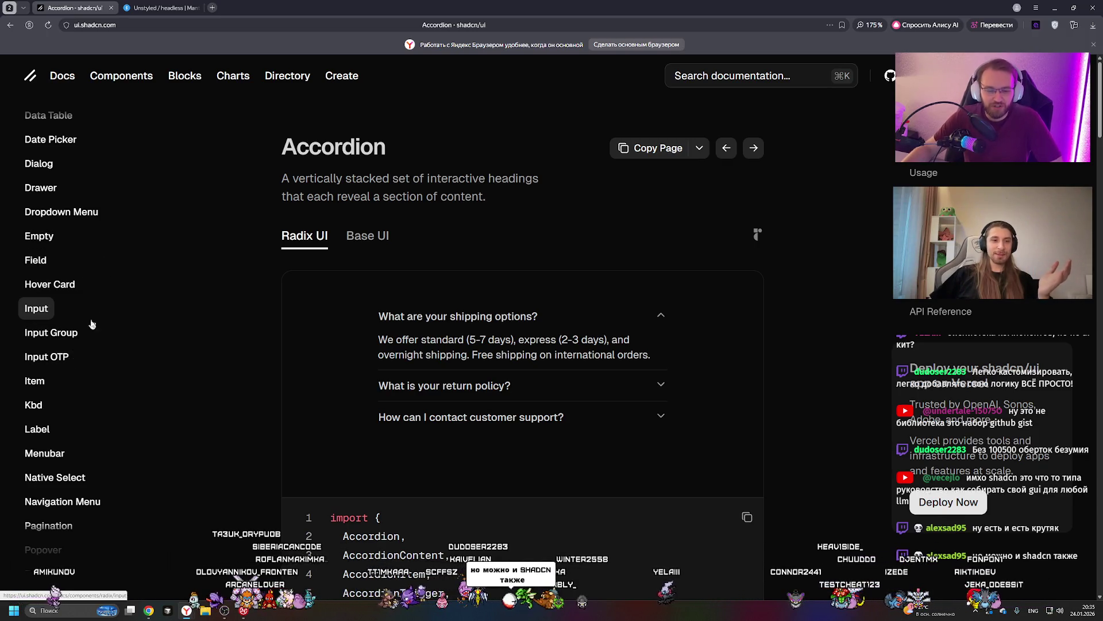
click(34, 381)
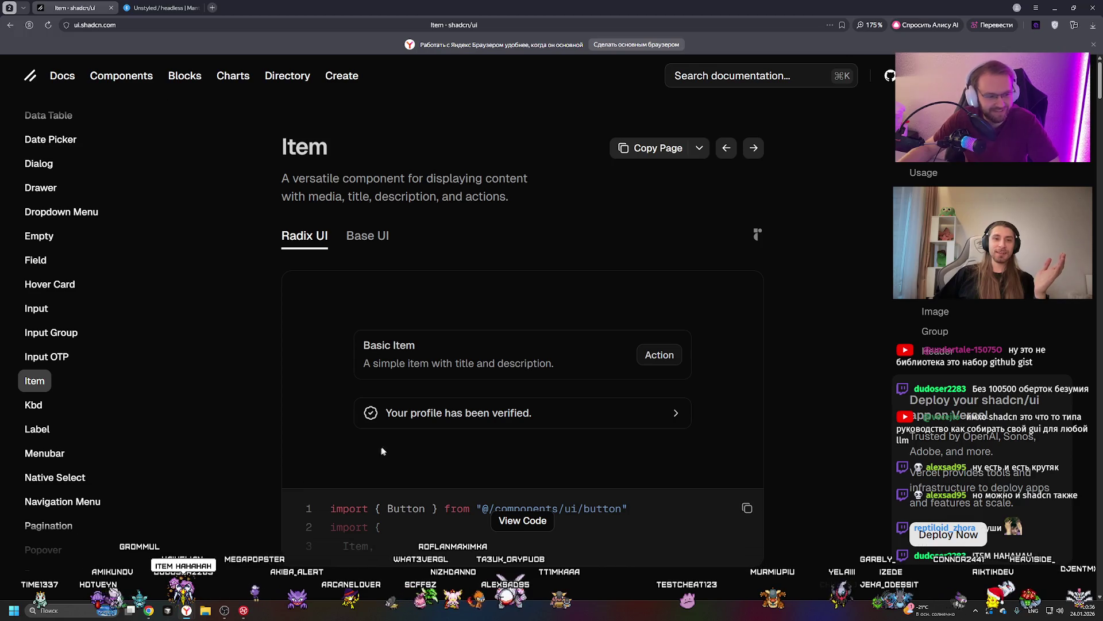
Select the Basic Item description text, then open the Input Group component page
mouse_move(363, 363)
mouse_down()
mouse_move(574, 372)
mouse_move(362, 363)
mouse_up()
click(574, 373)
click(332, 364)
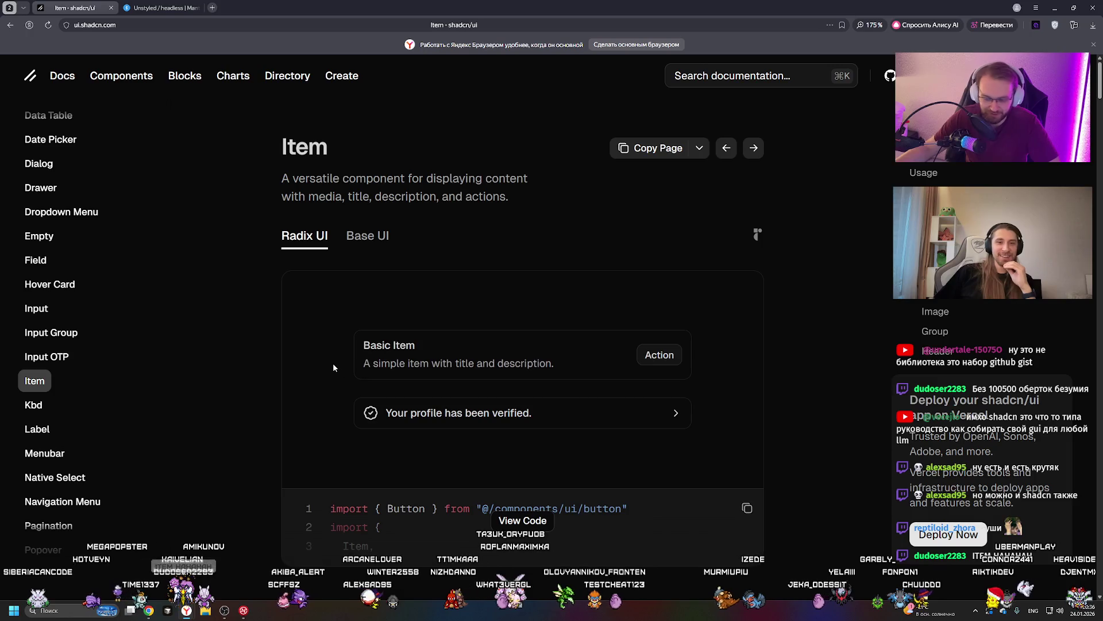
drag(592, 374, 364, 363)
click(304, 235)
click(36, 332)
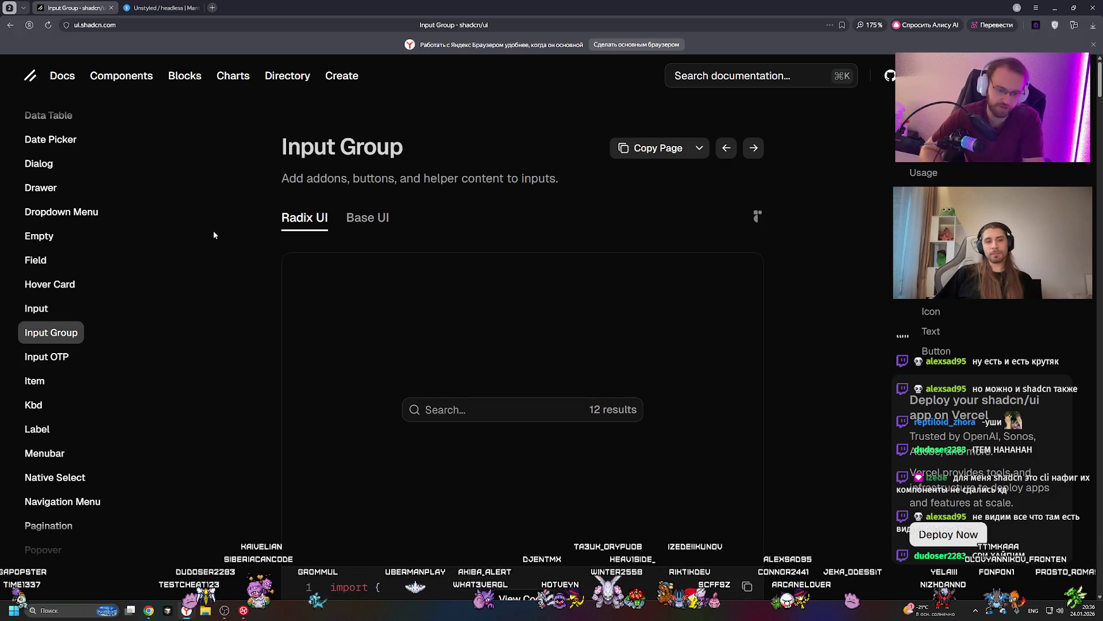
click(164, 7)
triple_click(552, 170)
click(586, 174)
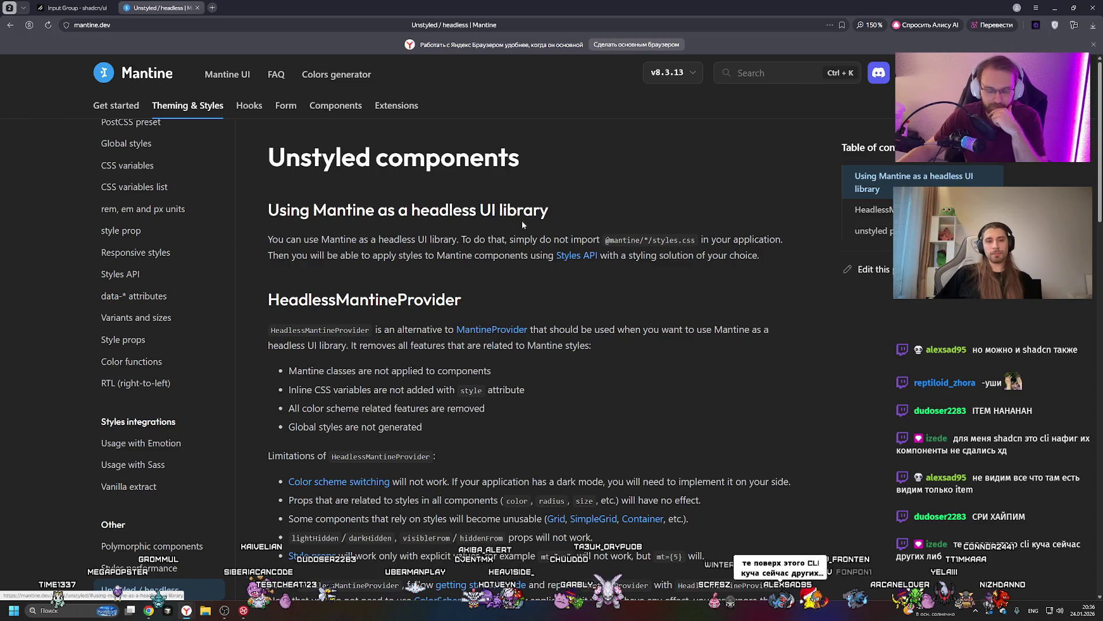
triple_click(574, 155)
click(571, 161)
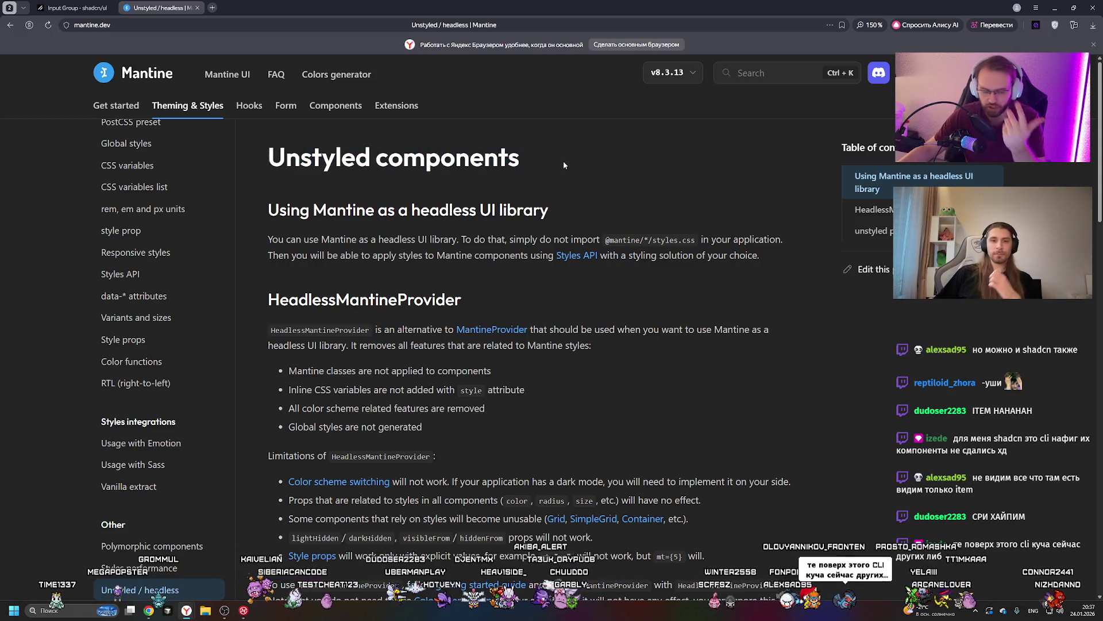
scroll(506, 196, down, 5)
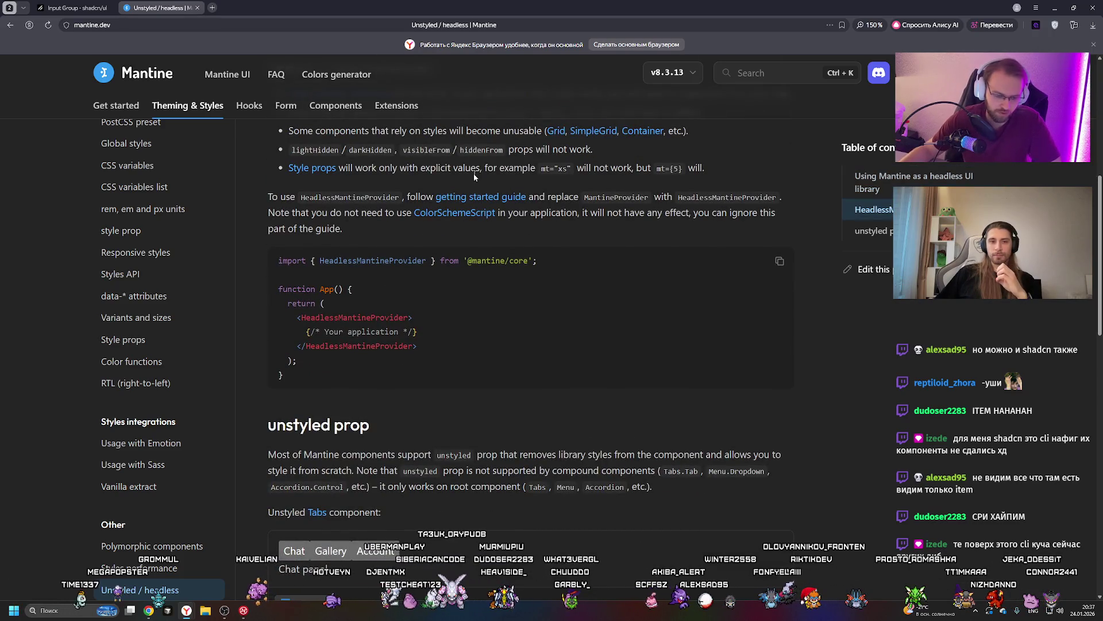
scroll(440, 164, down, 5)
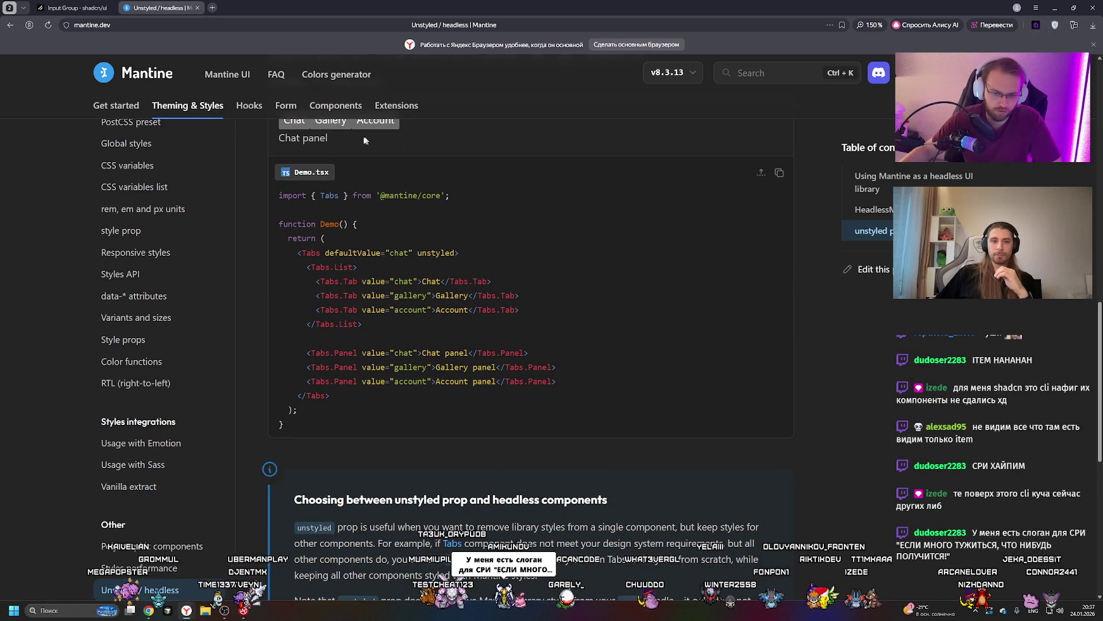
key(ctrl+Tab)
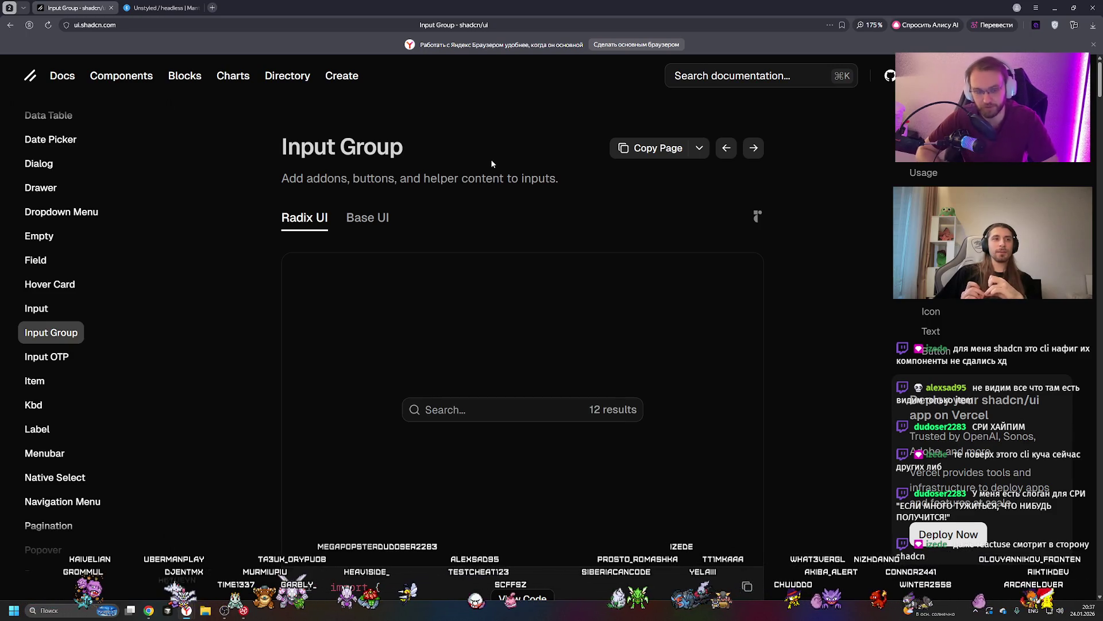
scroll(110, 287, up, 8)
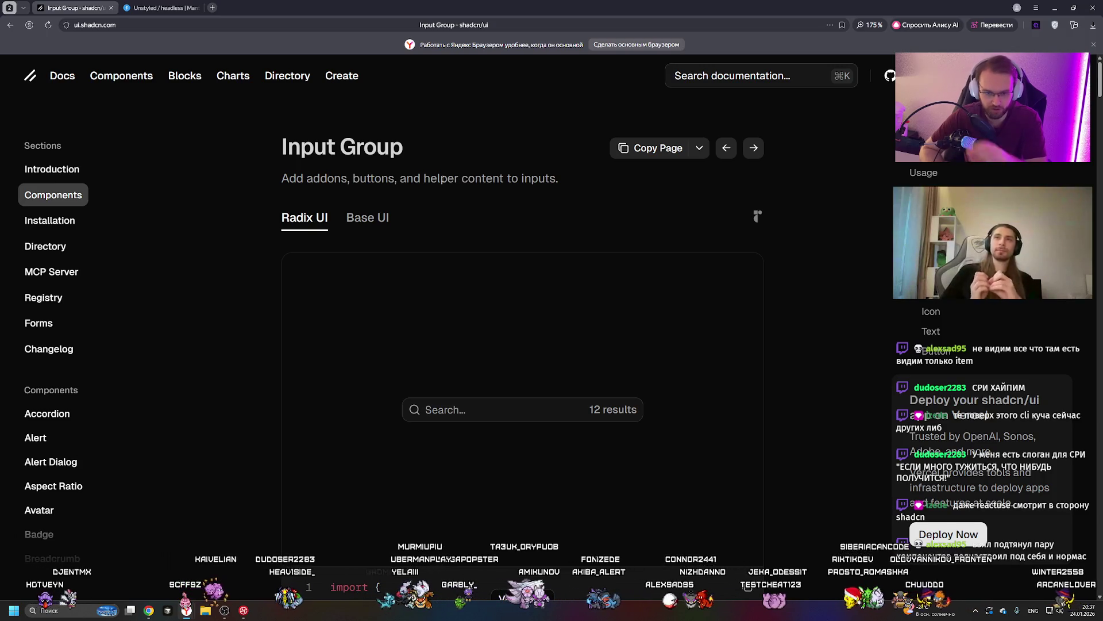
click(267, 24)
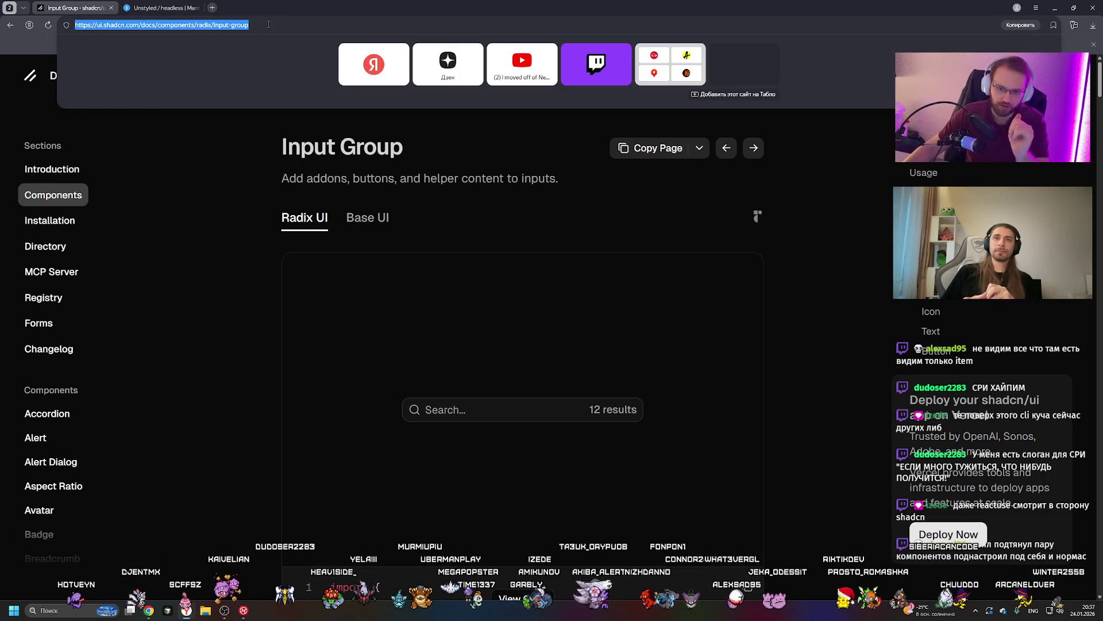
Search 'magic ui', open magicui.design at 125% zoom, and go to the Marquee component page
text(magic ui)
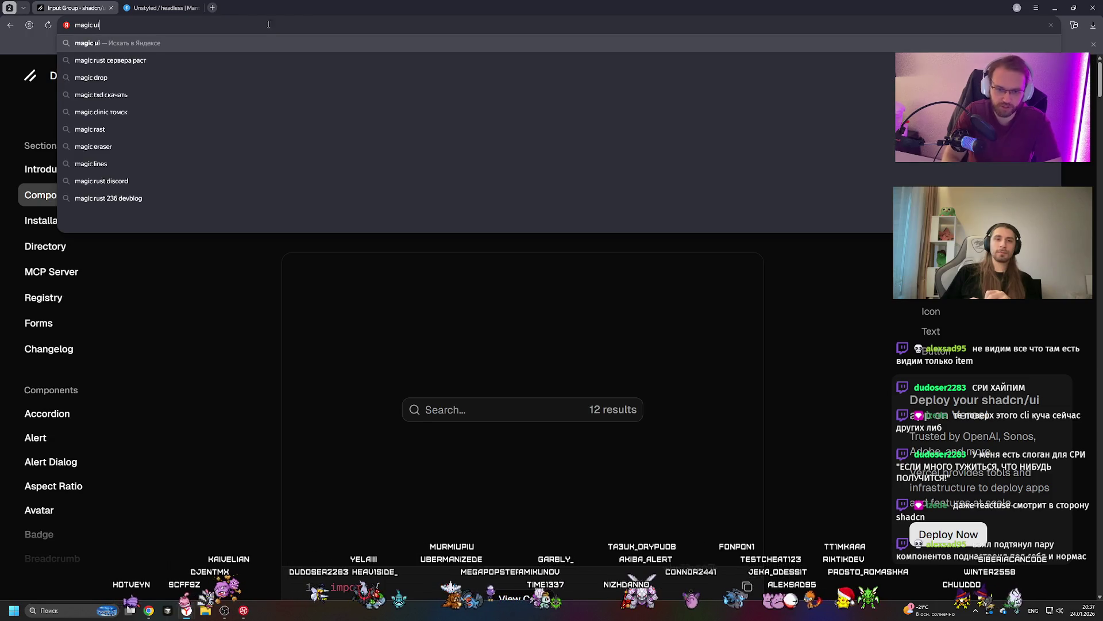
key(Return)
click(159, 154)
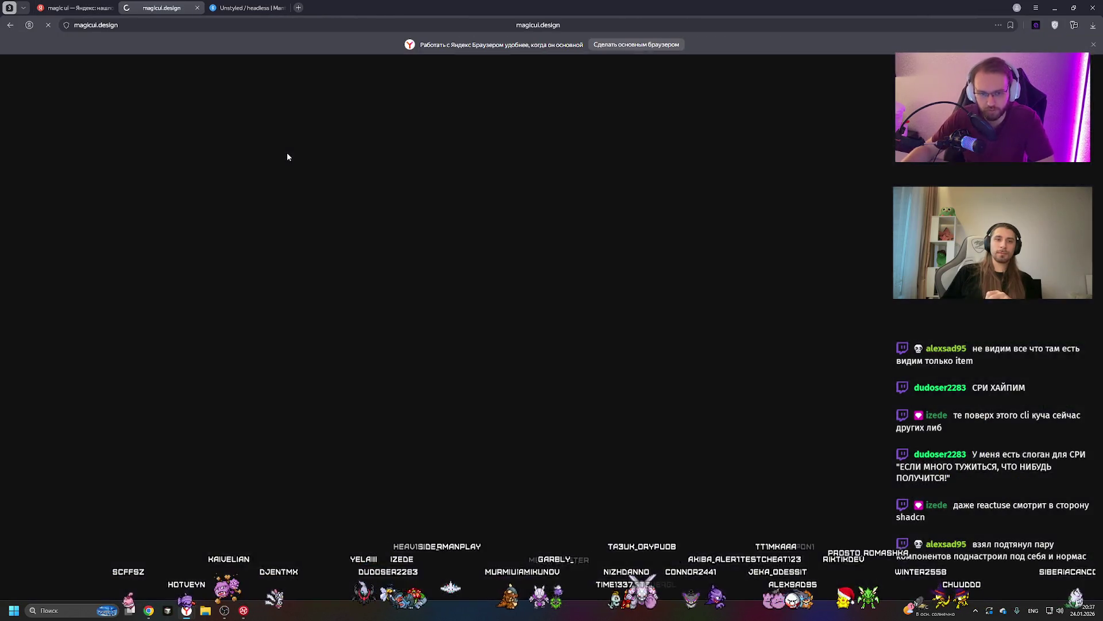
key(ctrl+equal)
click(460, 381)
scroll(171, 343, down, 5)
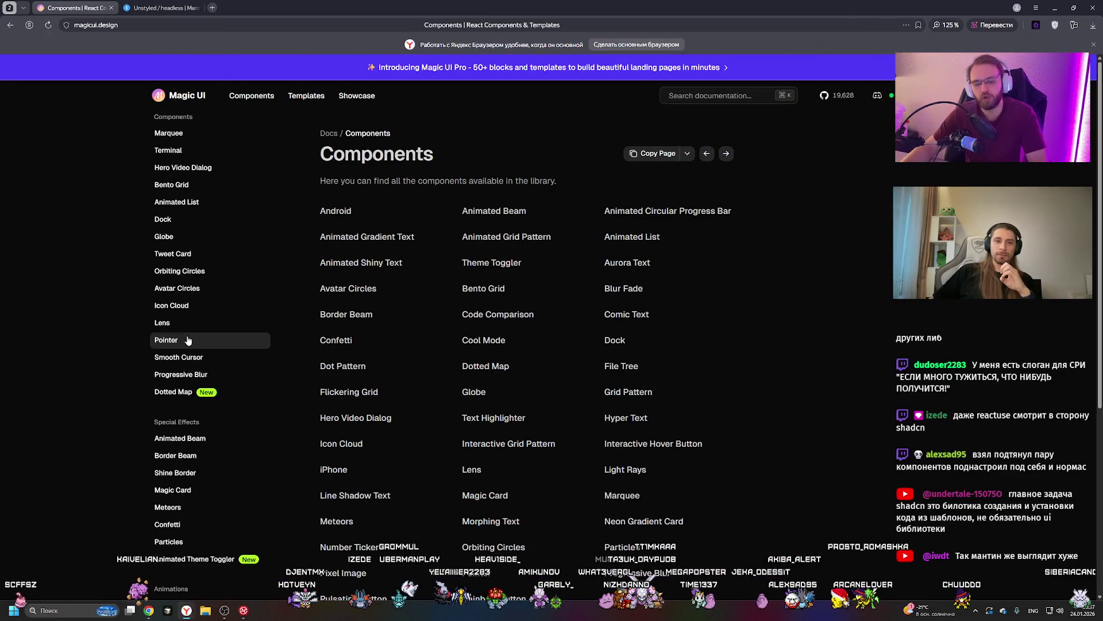
scroll(171, 322, up, 3)
click(171, 304)
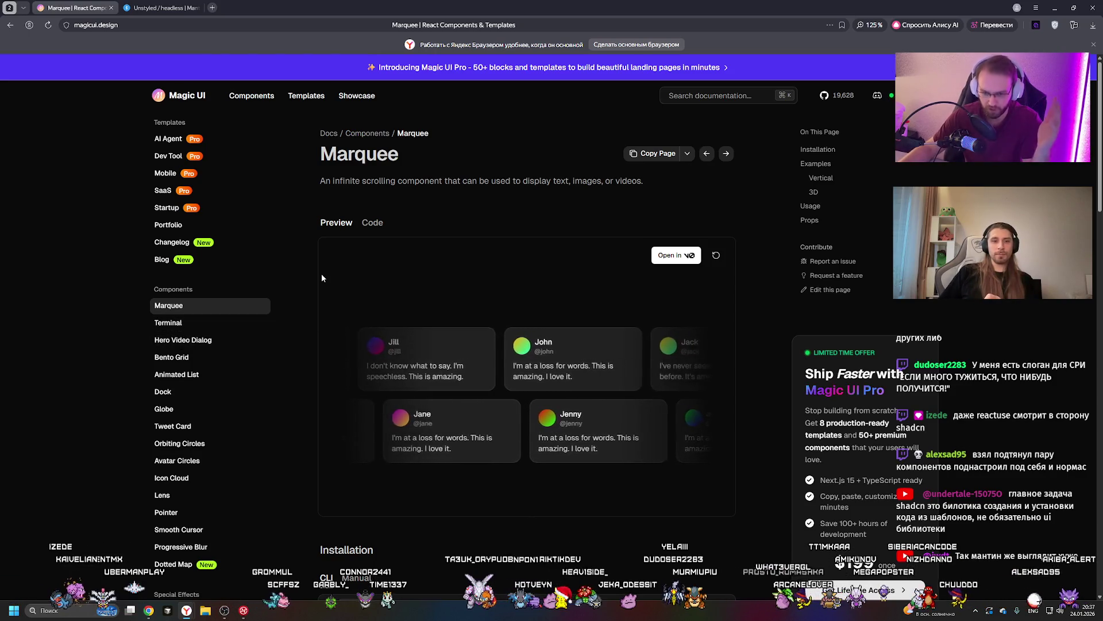
Select the Marquee install command, then open Aurora Text under Text Animations
scroll(207, 184, down, 5)
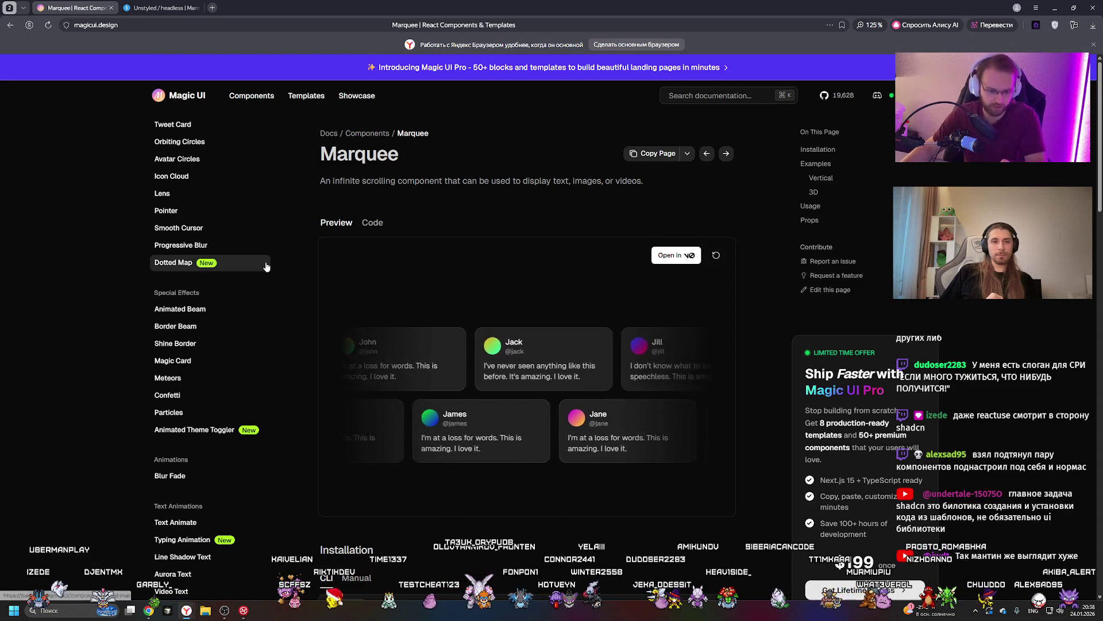
scroll(258, 270, down, 10)
scroll(256, 260, down, 2)
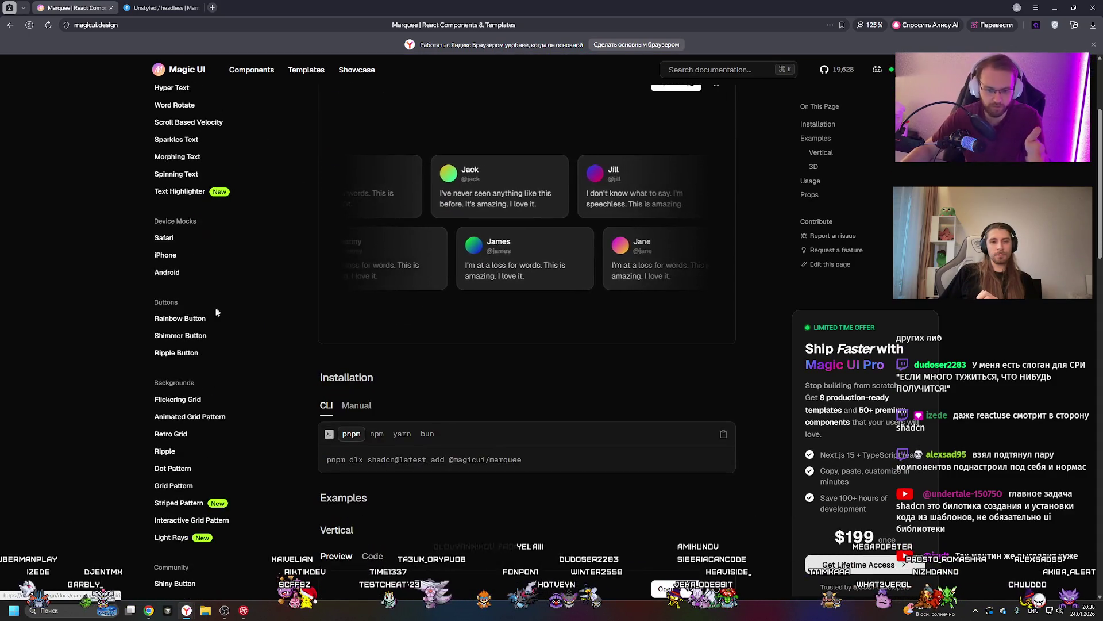
triple_click(549, 460)
click(435, 416)
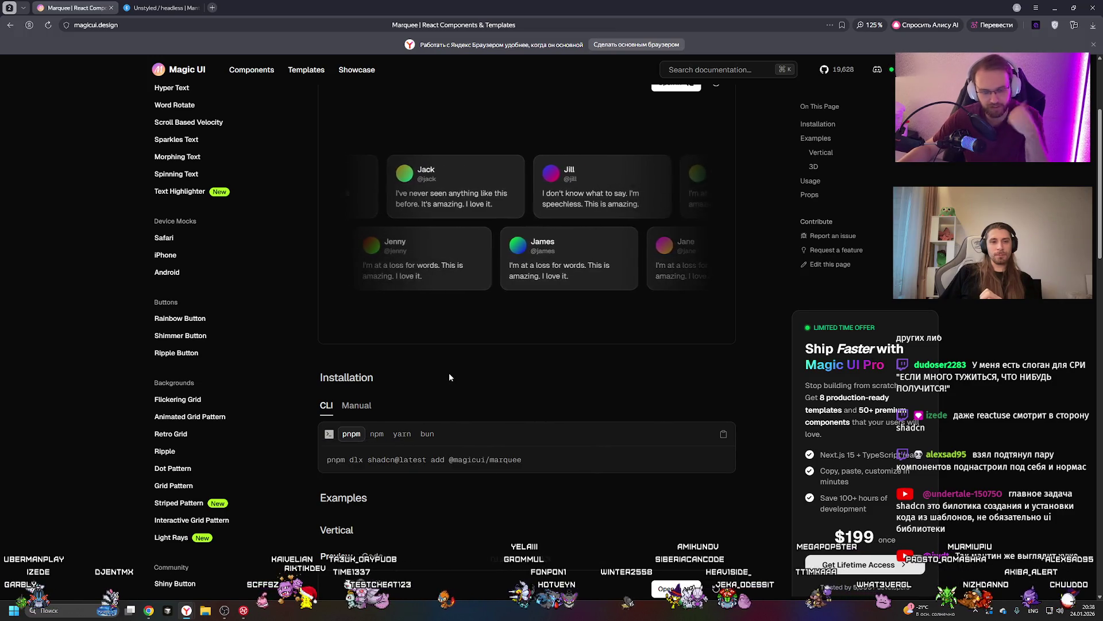
scroll(167, 299, up, 9)
scroll(183, 300, down, 2)
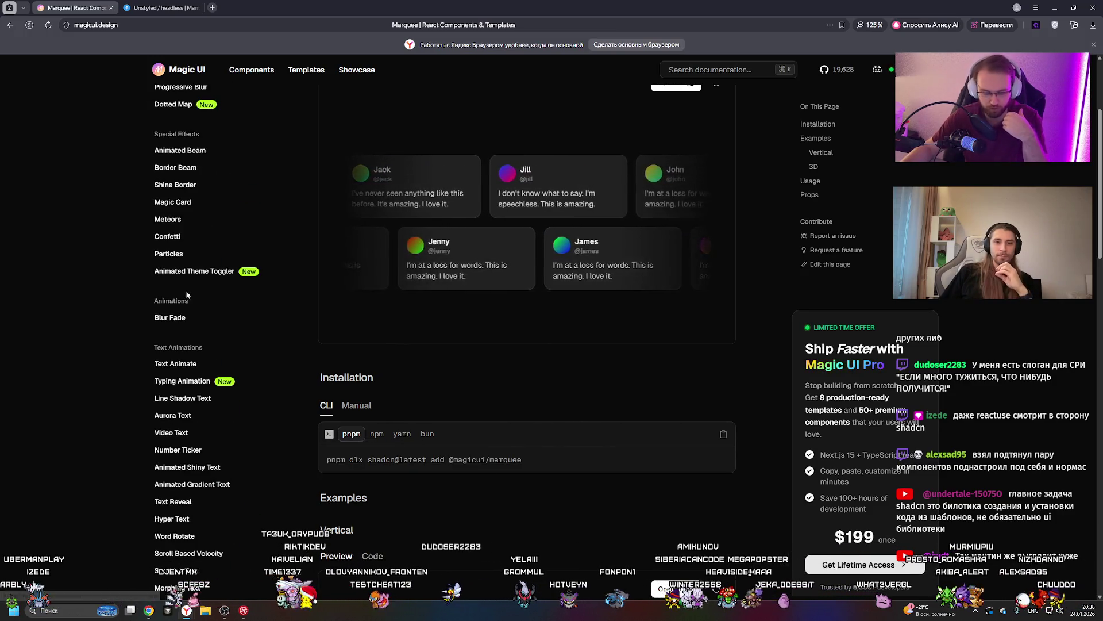
click(172, 441)
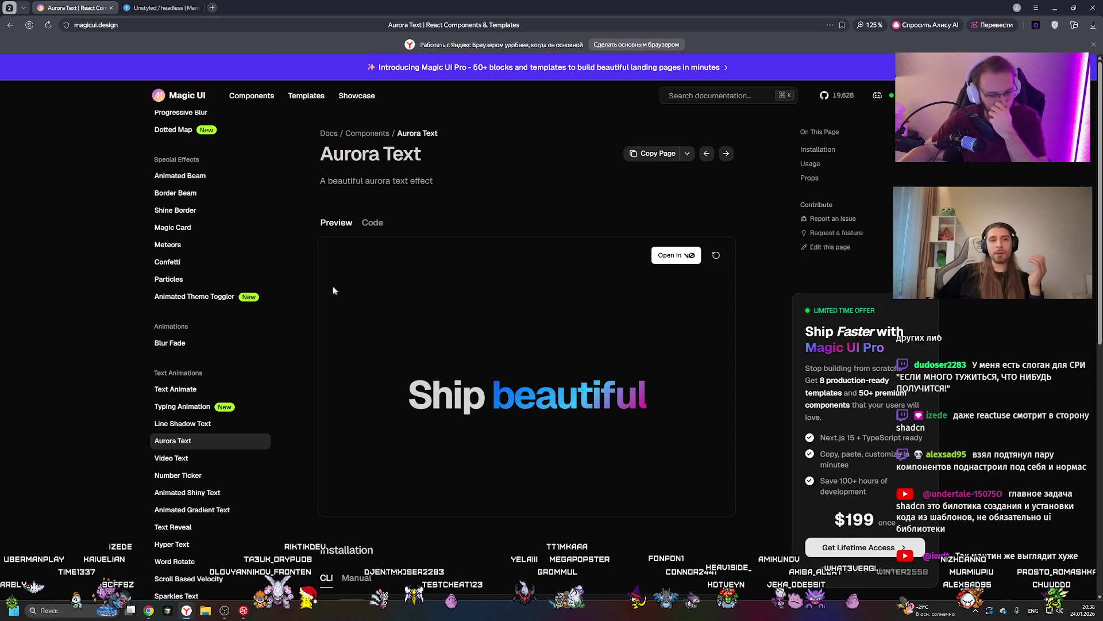
scroll(241, 282, up, 6)
click(230, 268)
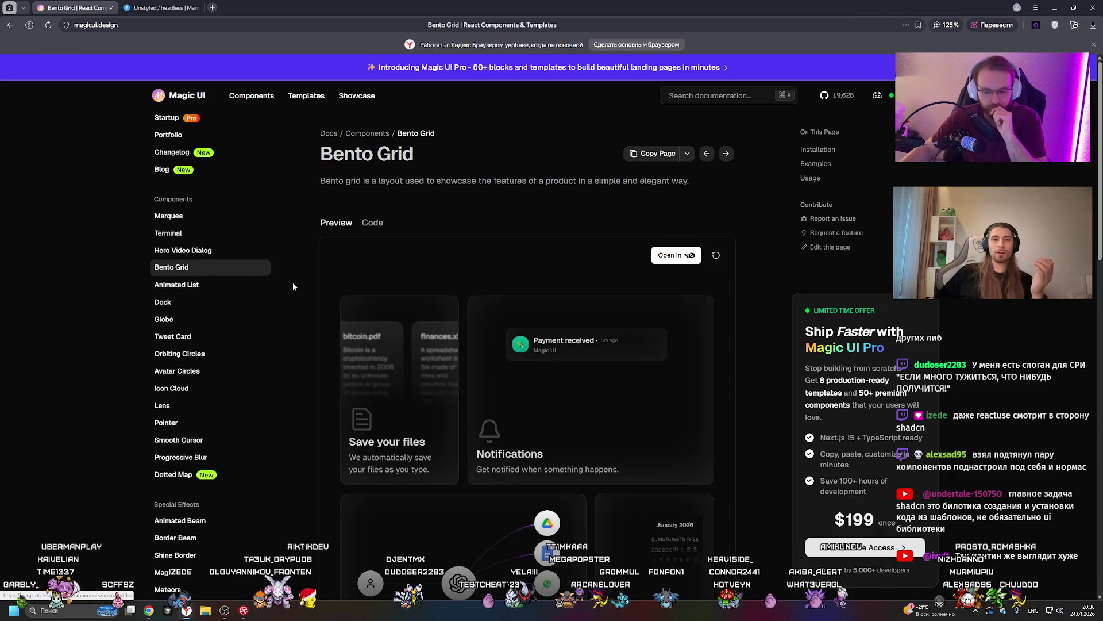
scroll(419, 313, down, 1)
scroll(418, 310, down, 5)
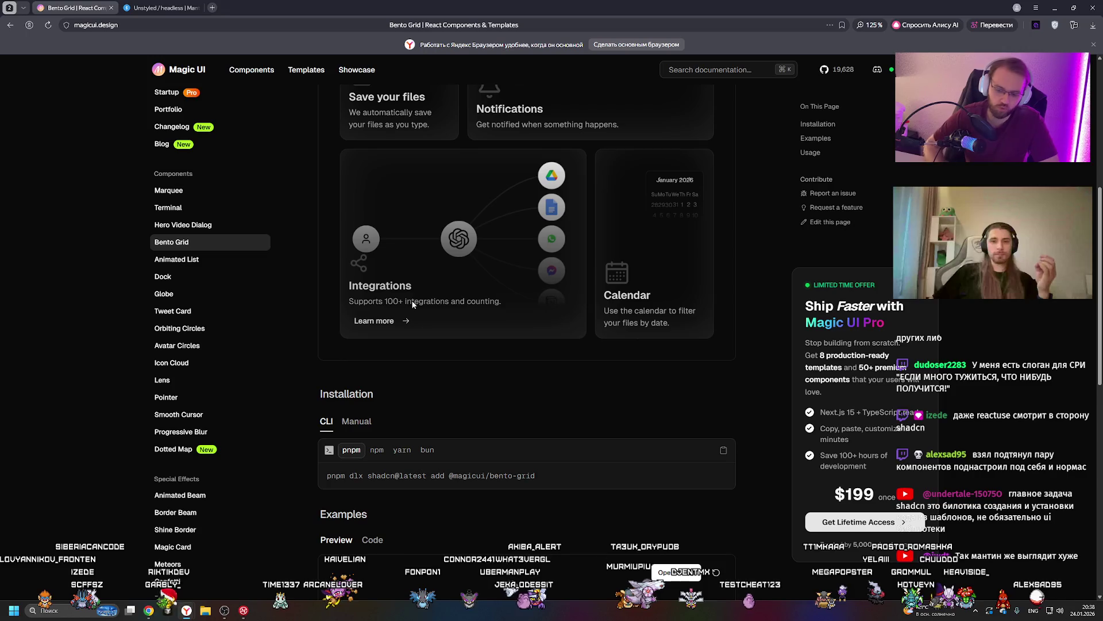
scroll(459, 321, up, 5)
scroll(456, 315, down, 5)
drag(536, 389, 326, 389)
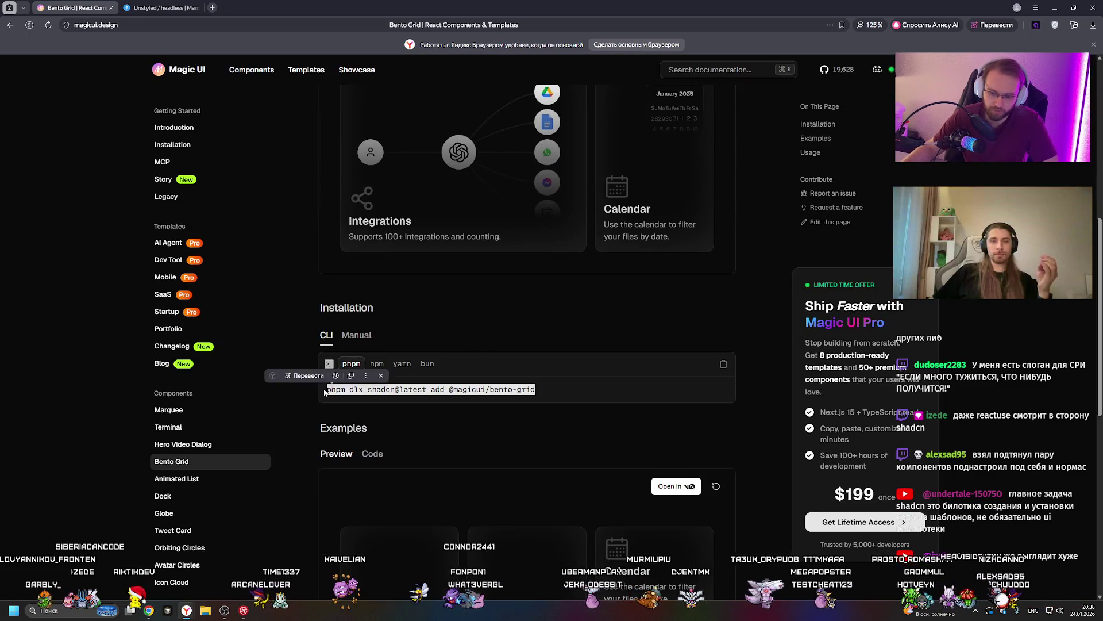
click(504, 321)
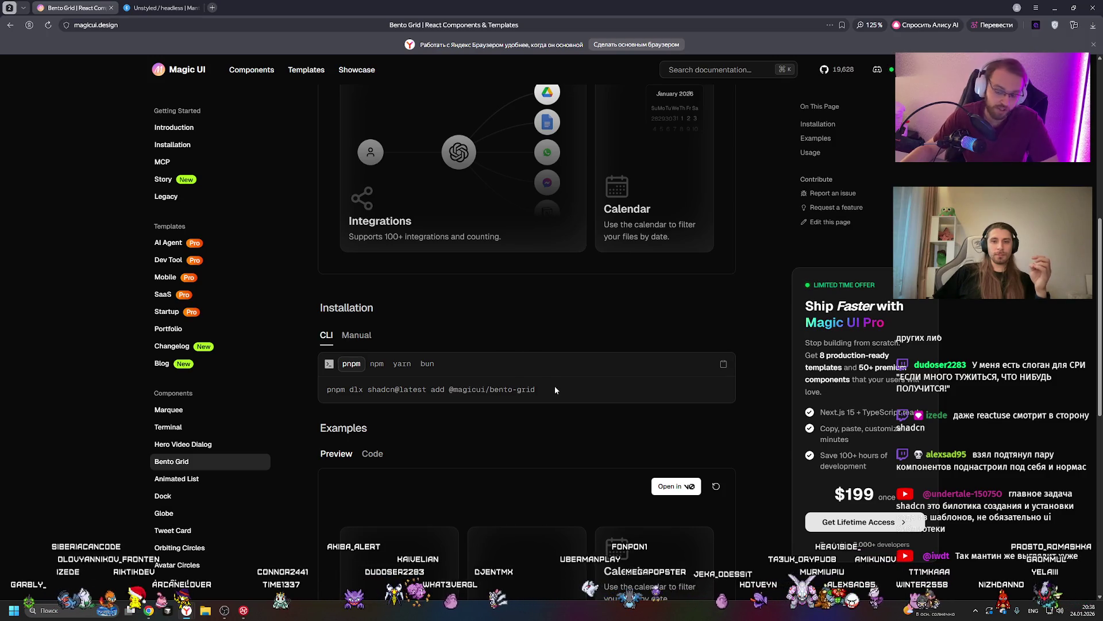
drag(554, 384, 325, 389)
click(523, 388)
scroll(522, 389, down, 3)
scroll(543, 360, up, 4)
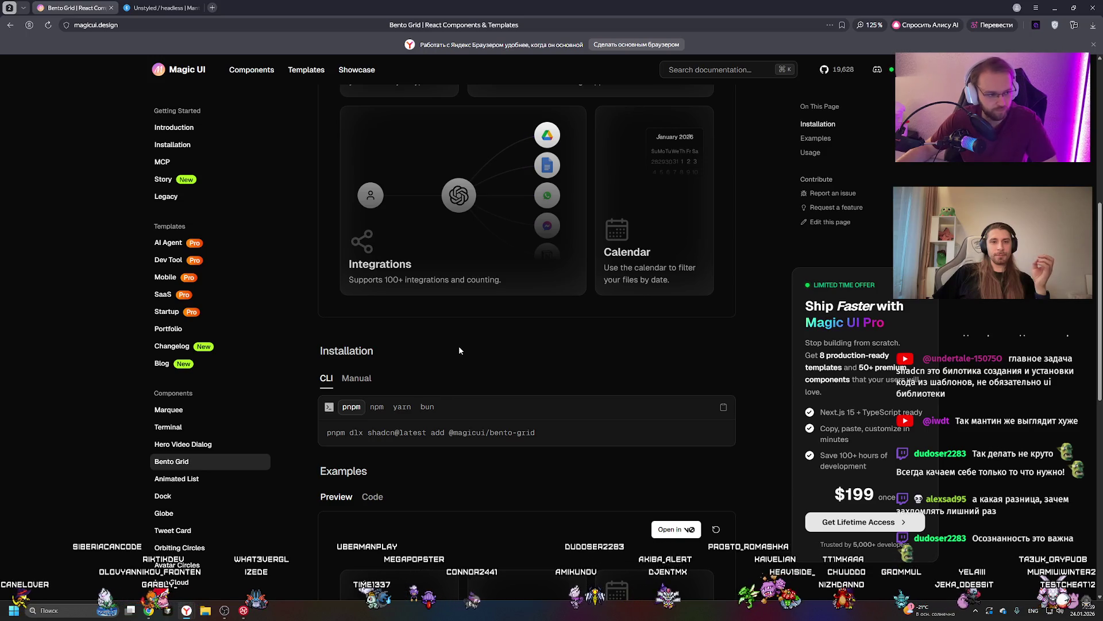
key(ctrl+Tab)
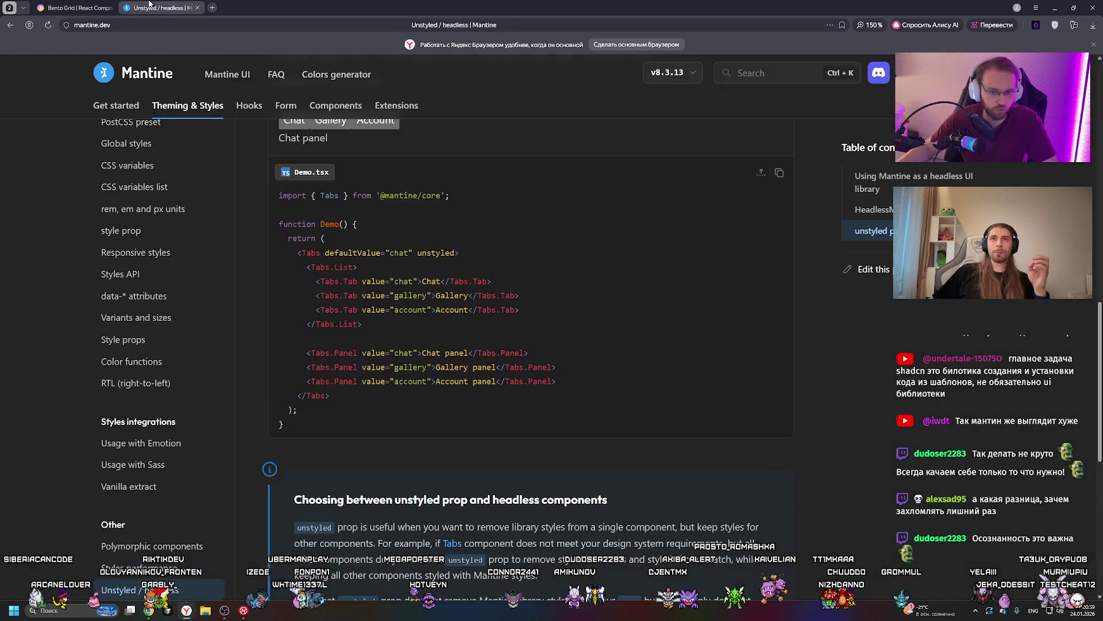
scroll(175, 363, up, 5)
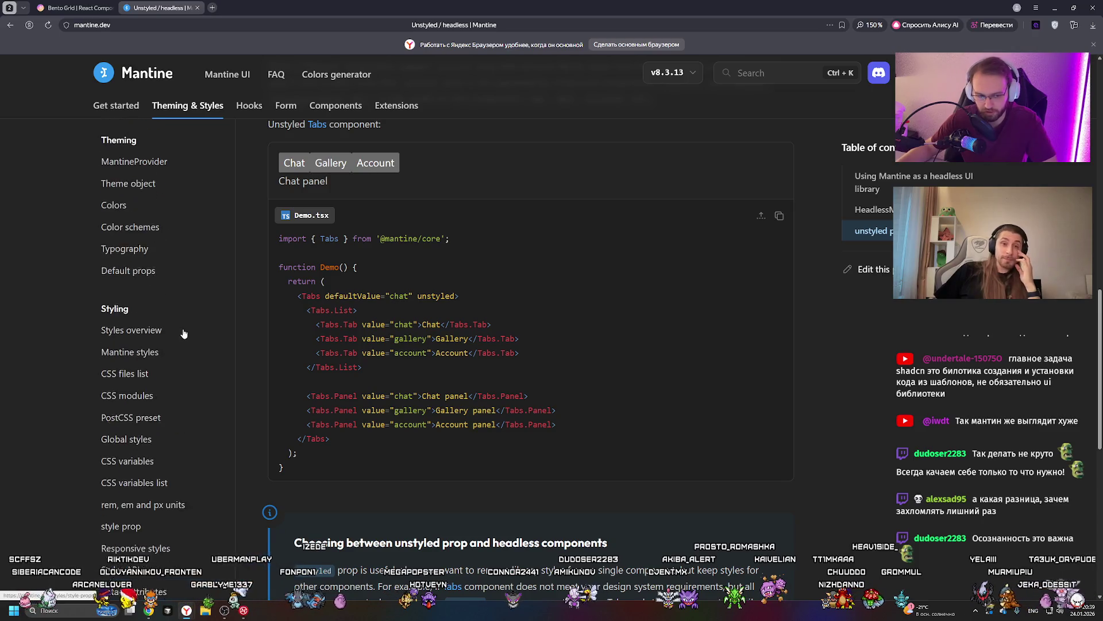
click(70, 7)
scroll(184, 310, down, 4)
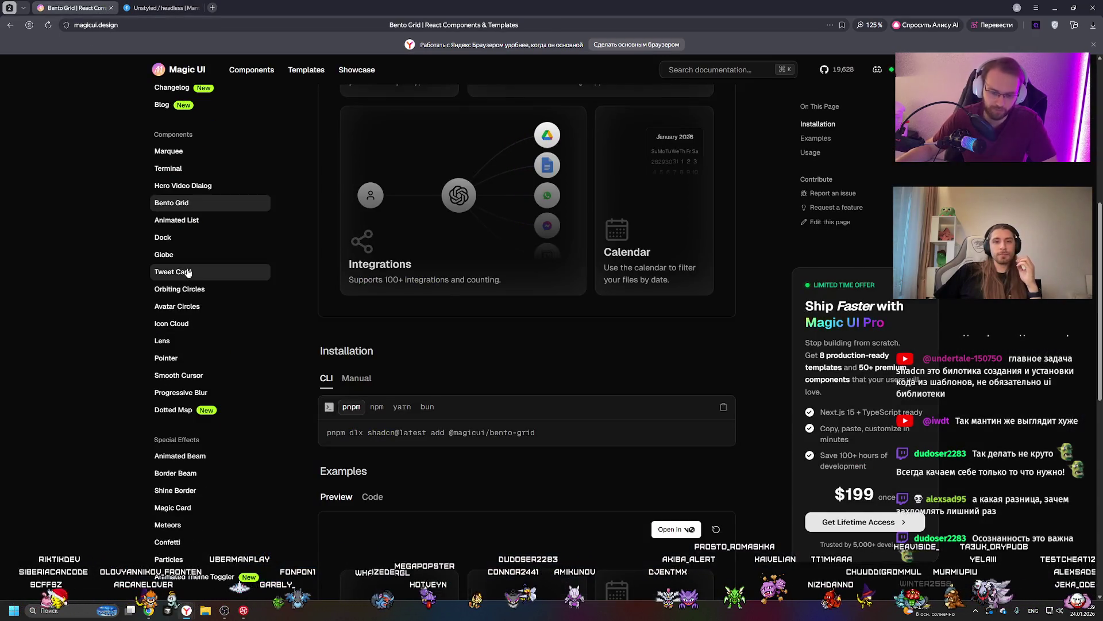
Browse the Tweet Card, Avatar Circles, Magic Card and Border Beam demos, checking Border Beam's code
click(172, 273)
scroll(543, 280, down, 1)
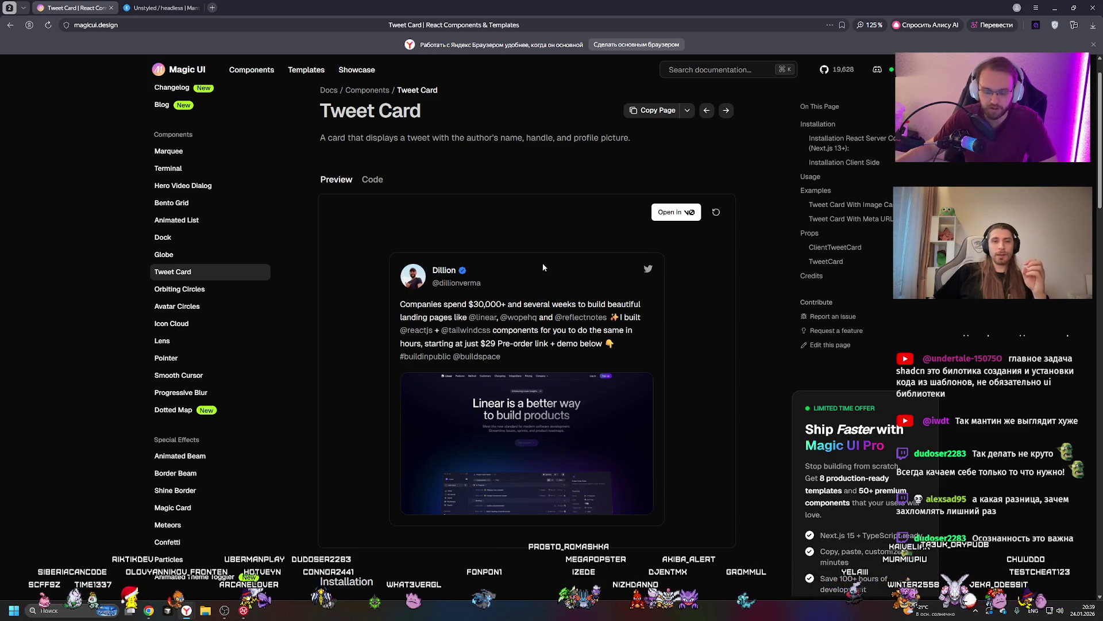
click(227, 306)
scroll(195, 334, down, 4)
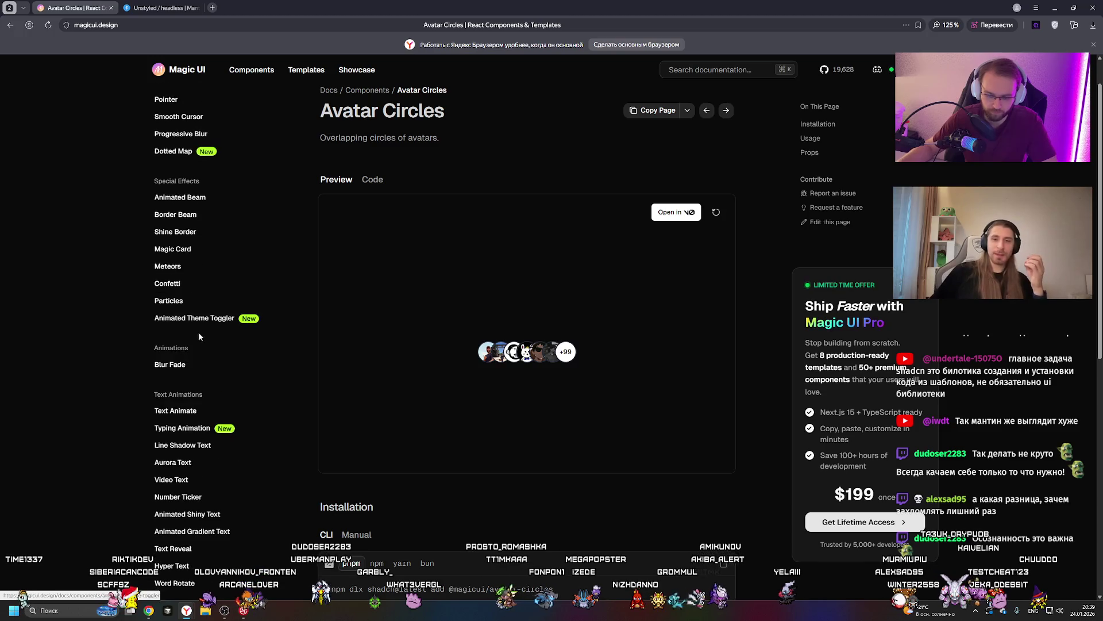
click(201, 249)
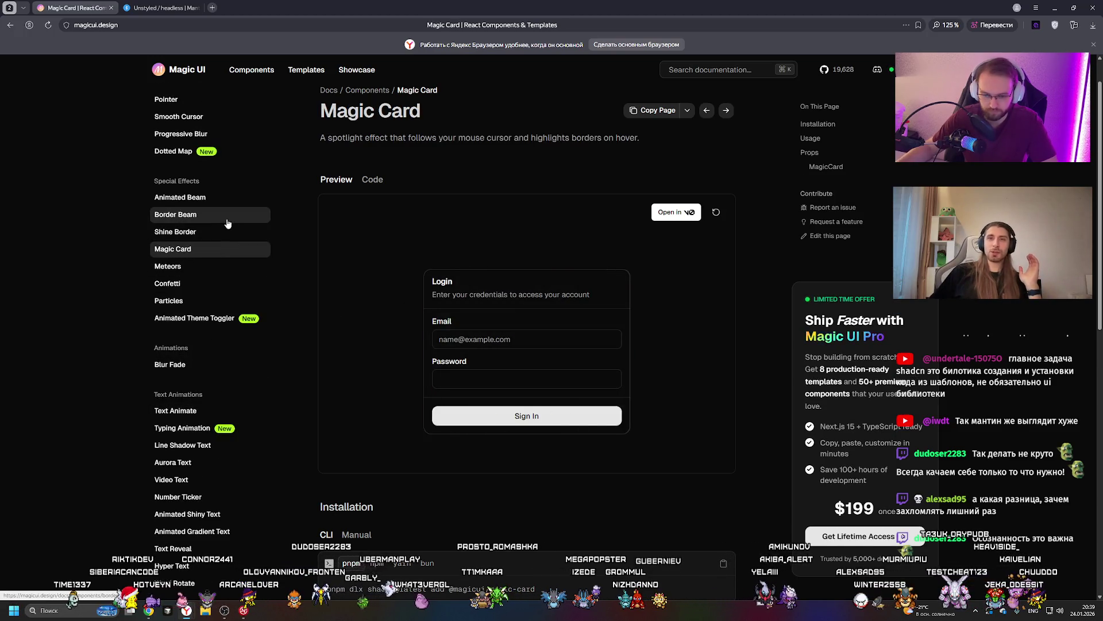
click(228, 224)
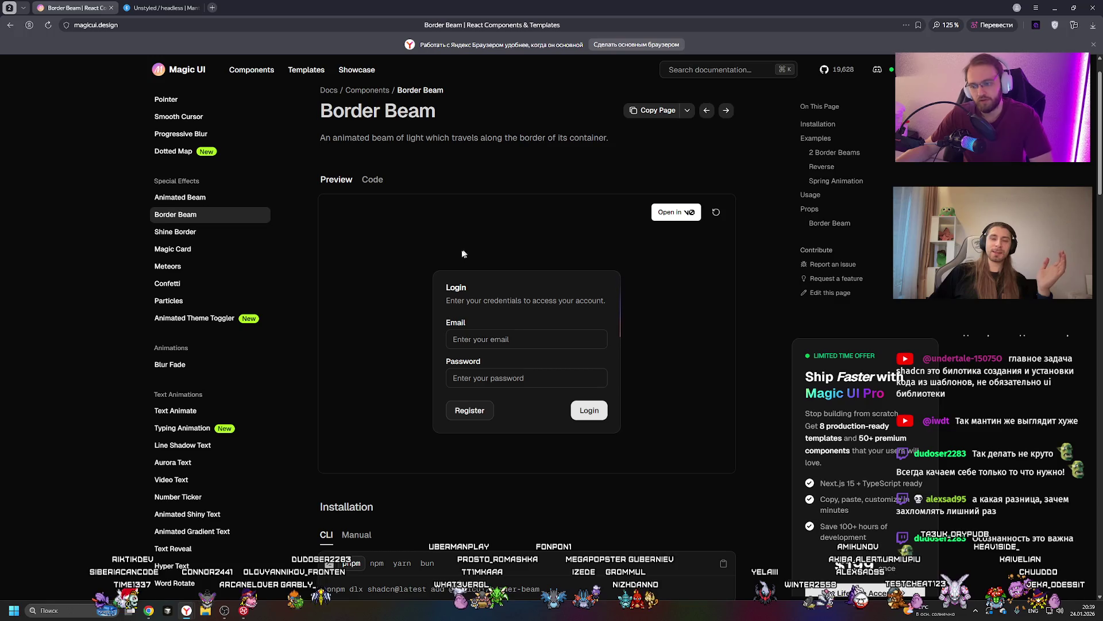
scroll(222, 253, down, 5)
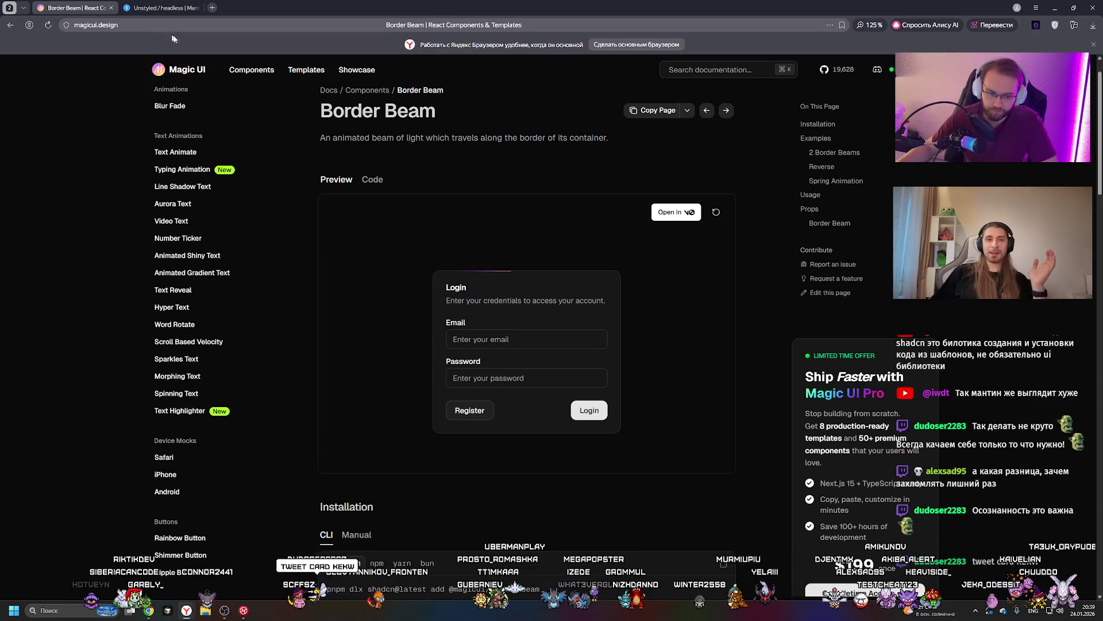
click(372, 179)
click(336, 181)
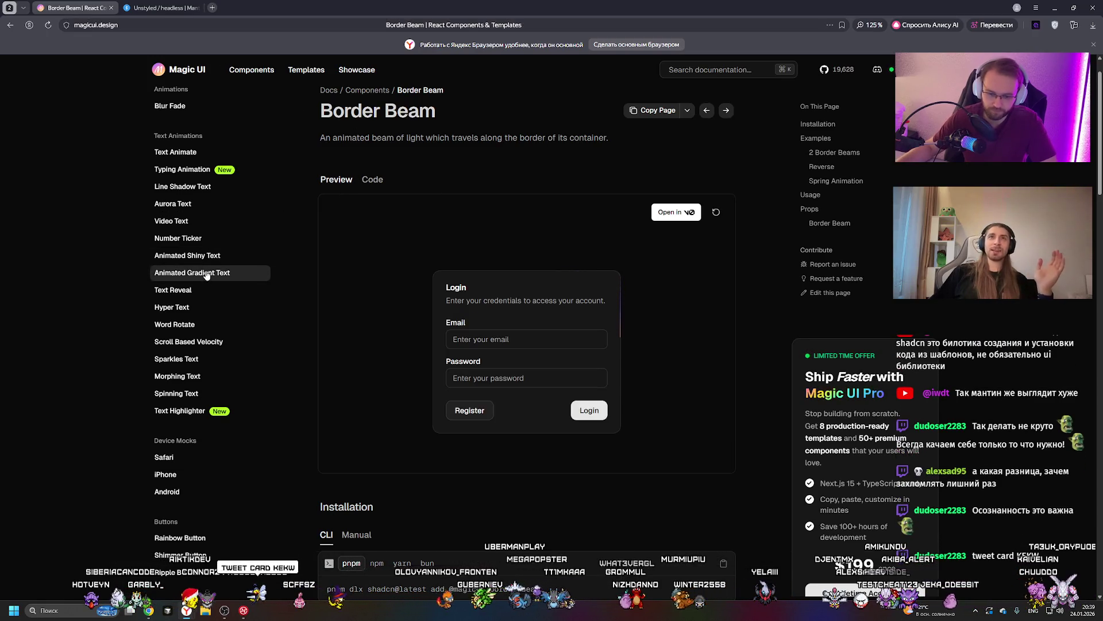
View Animated Gradient Text and Animated Shiny Text, then open the AI Agent template page
click(192, 272)
scroll(376, 302, down, 3)
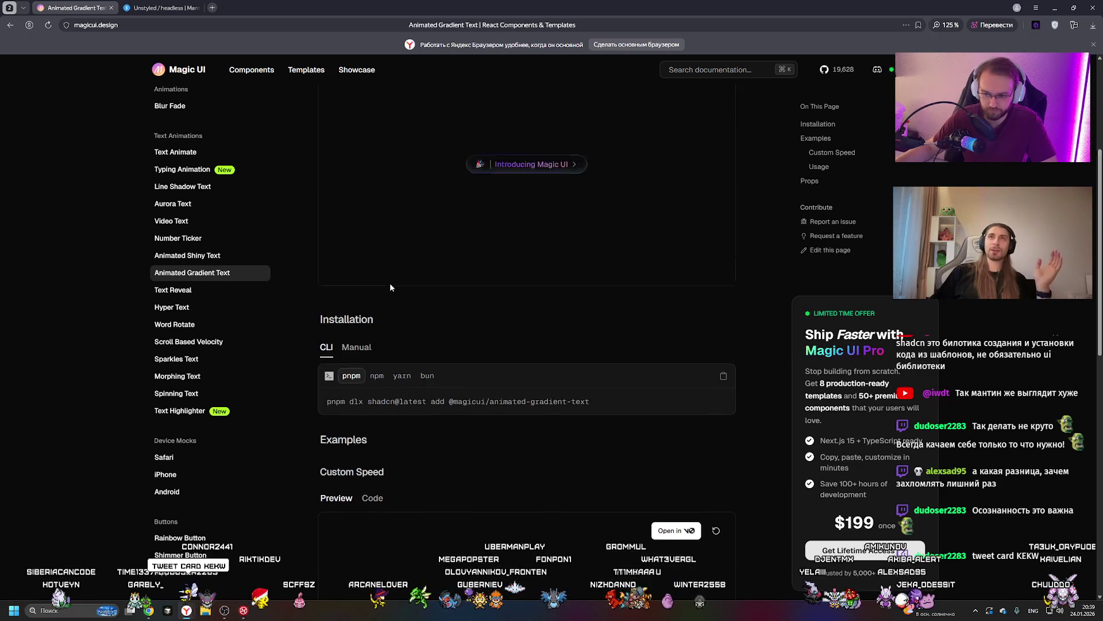
scroll(390, 282, up, 3)
click(195, 257)
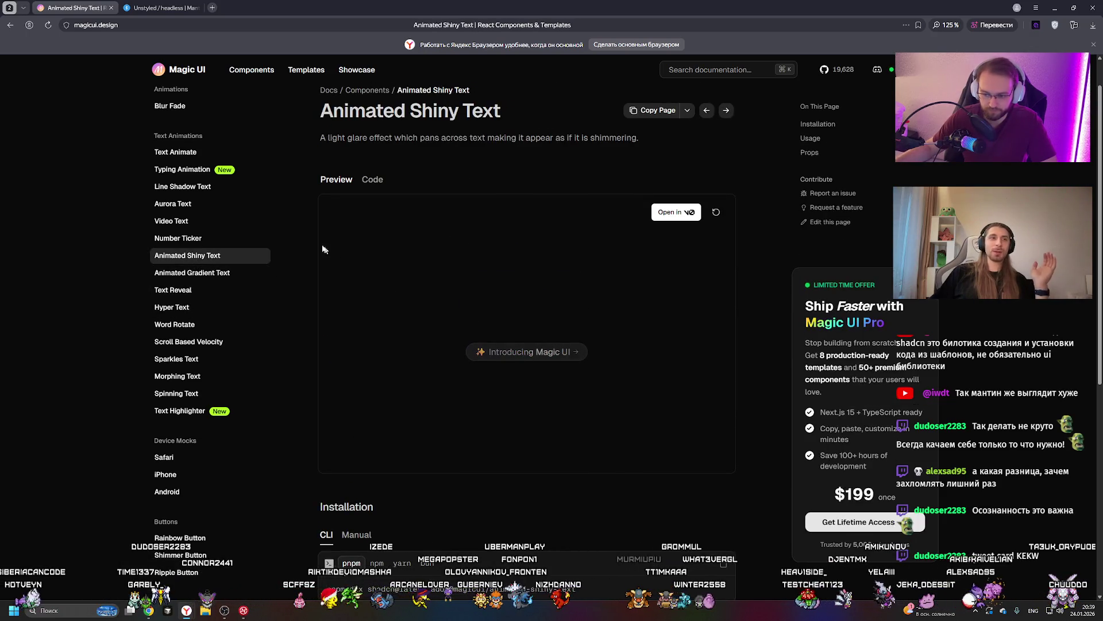
scroll(215, 154, up, 10)
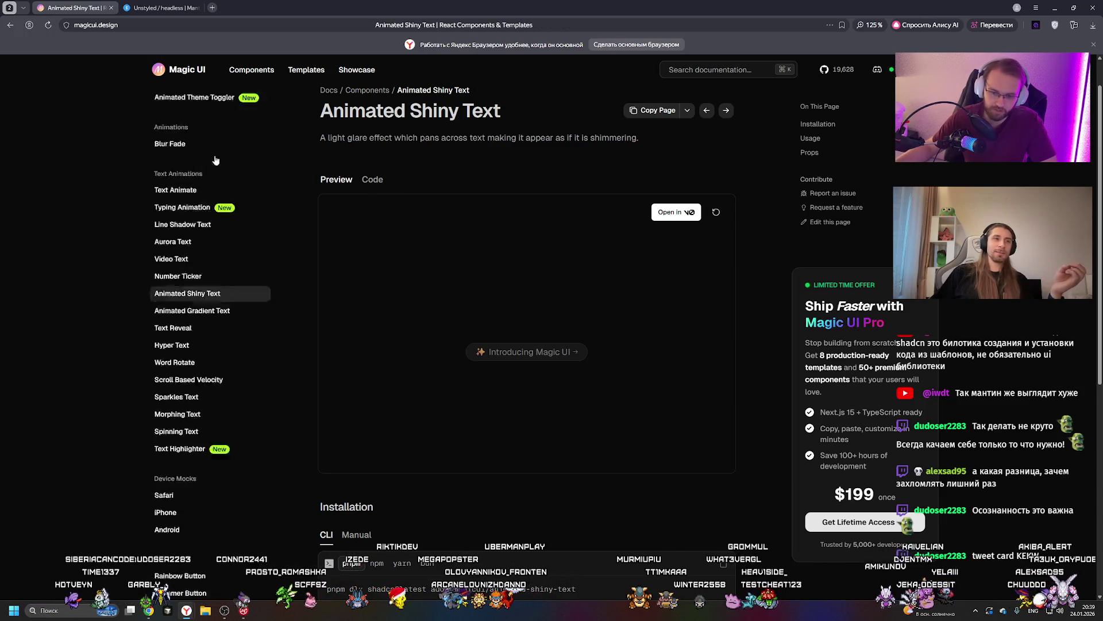
click(166, 243)
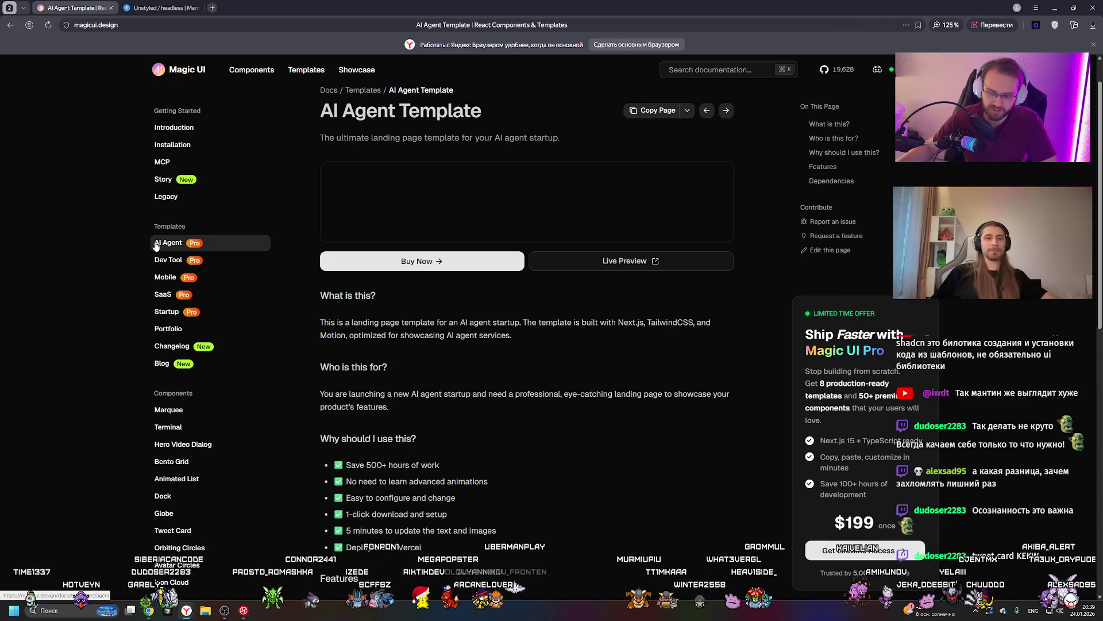
Open live previews of the AI Agent, Dev Tool and SaaS templates in new tabs
click(646, 444)
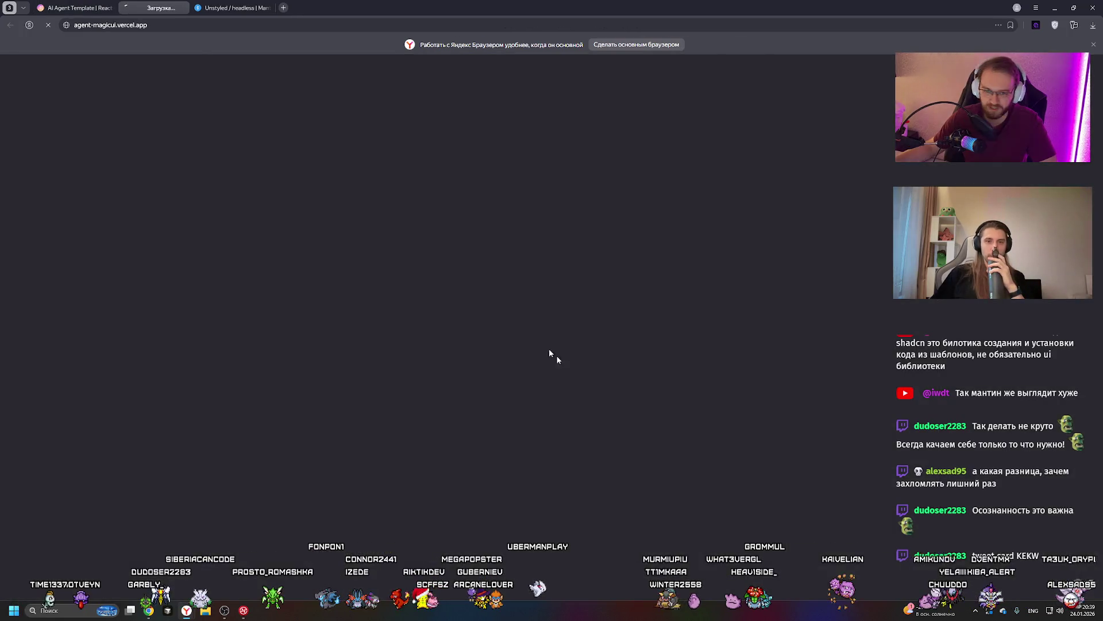
key(ctrl+shift+Tab)
click(226, 261)
click(628, 259)
key(ctrl+shift+Tab)
click(213, 292)
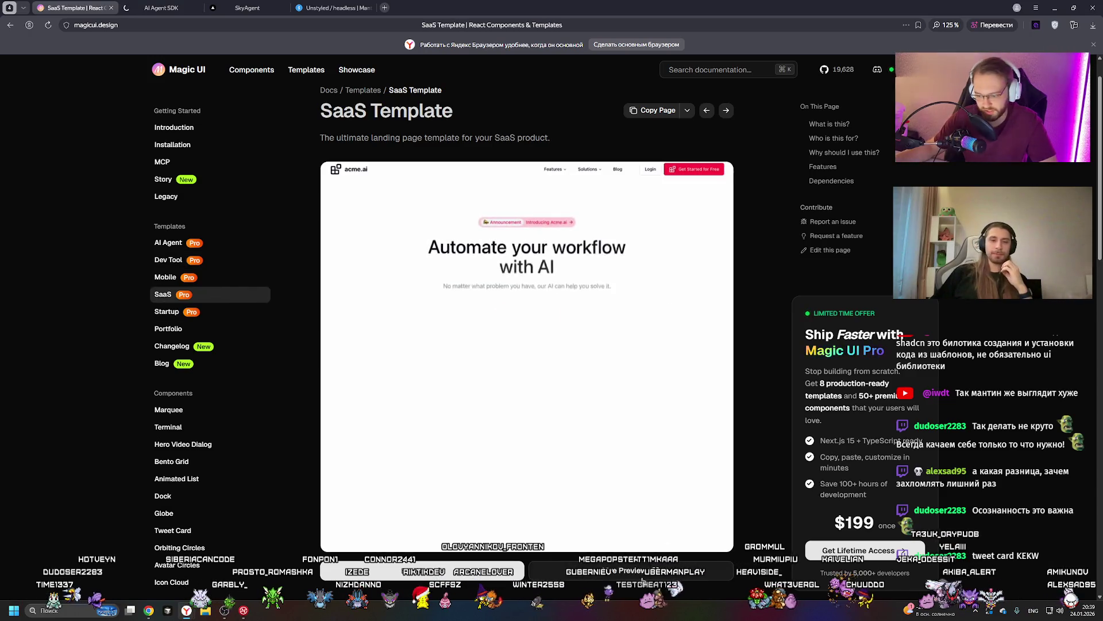
click(682, 295)
Browse the preview tabs, zooming the AI Agent SDK page to 125% and scrolling SkyAgent and acme.ai
key(ctrl+Tab)
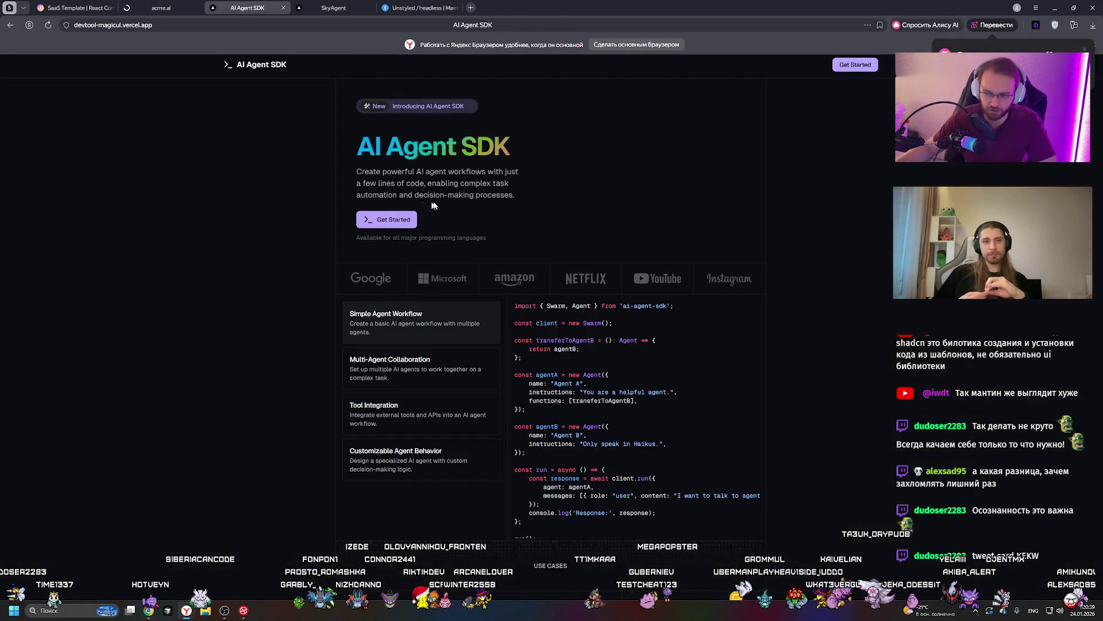
key(ctrl+plus)
key(ctrl+plus)
scroll(566, 189, down, 6)
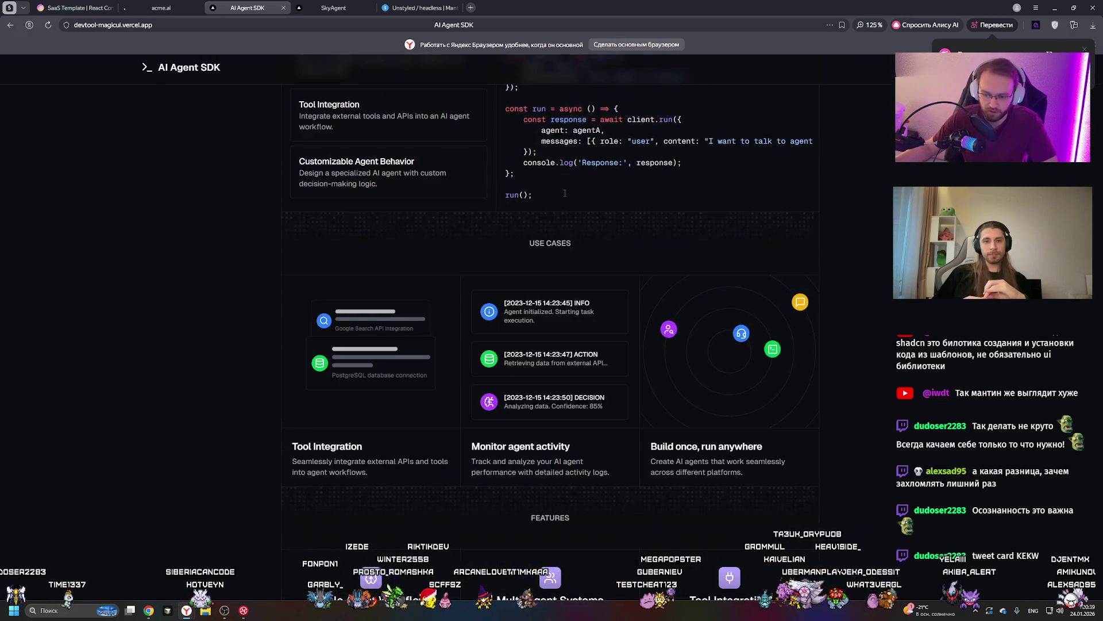
key(ctrl+Tab)
scroll(413, 166, down, 8)
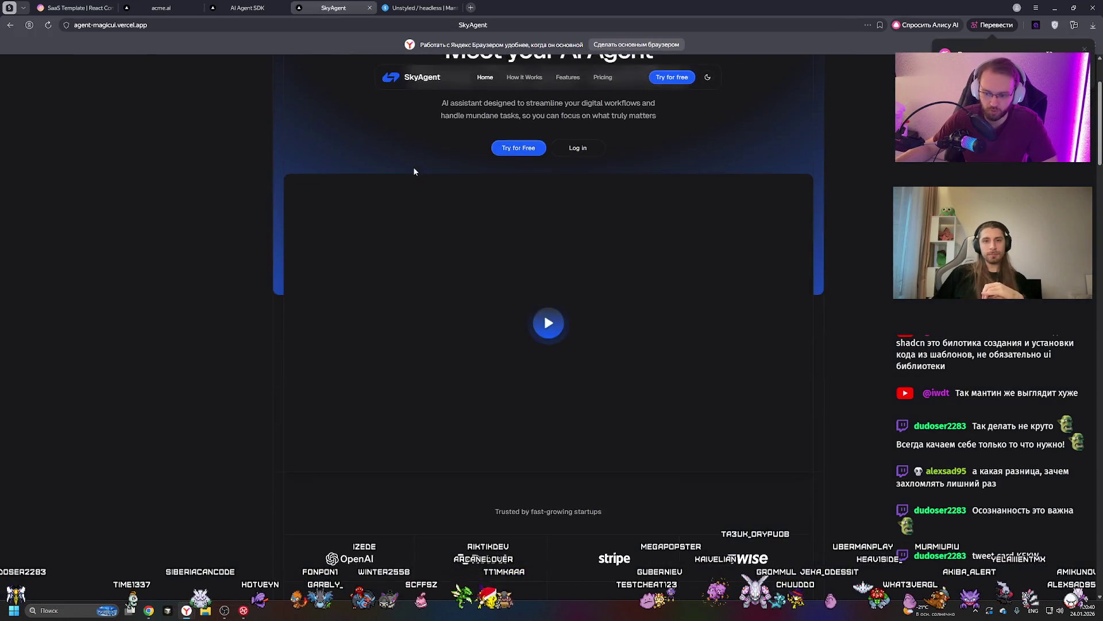
scroll(414, 168, down, 2)
key(ctrl+shift+Tab)
key(ctrl+shift+Tab)
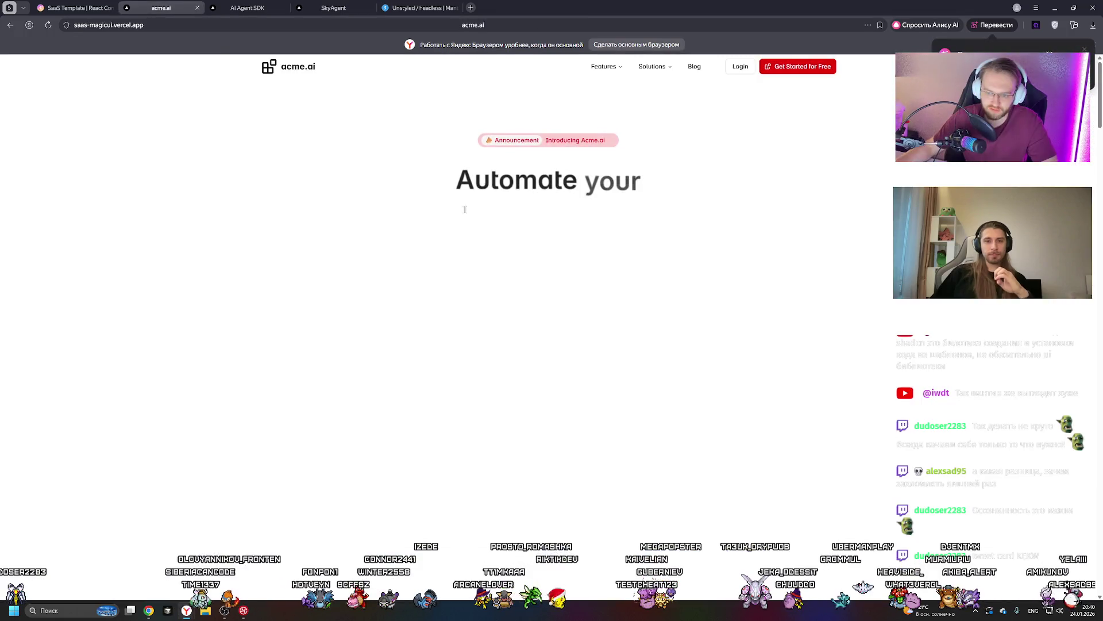
scroll(454, 205, down, 10)
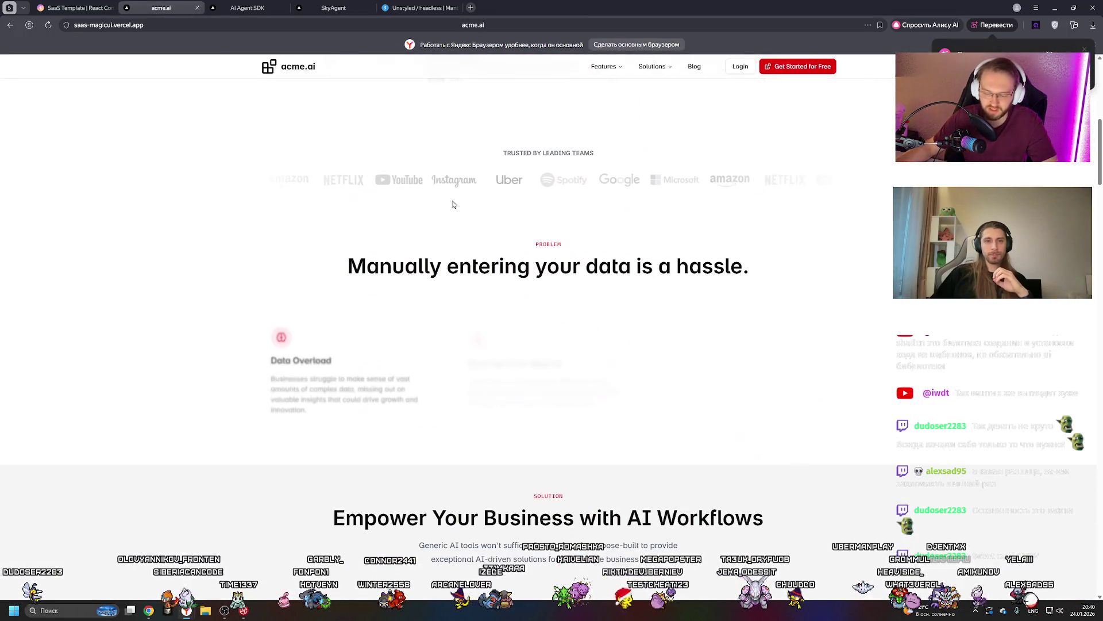
scroll(320, 172, up, 10)
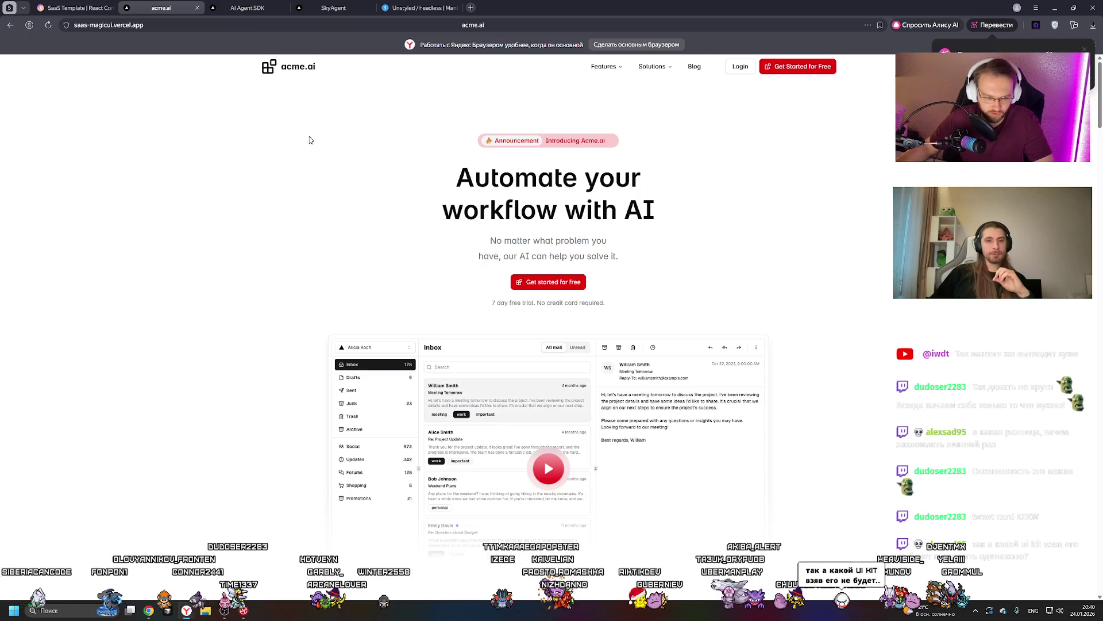
click(419, 7)
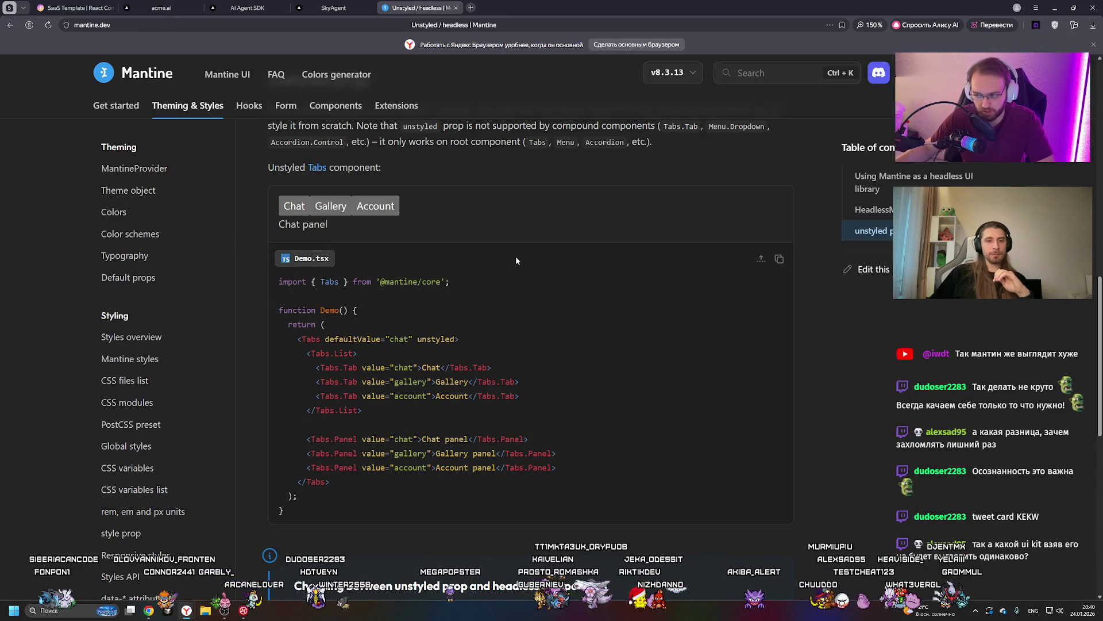
Scroll to the top of Mantine's Unstyled components docs, then switch to the Magic UI SaaS Template tab
scroll(515, 259, up, 5)
scroll(515, 264, up, 5)
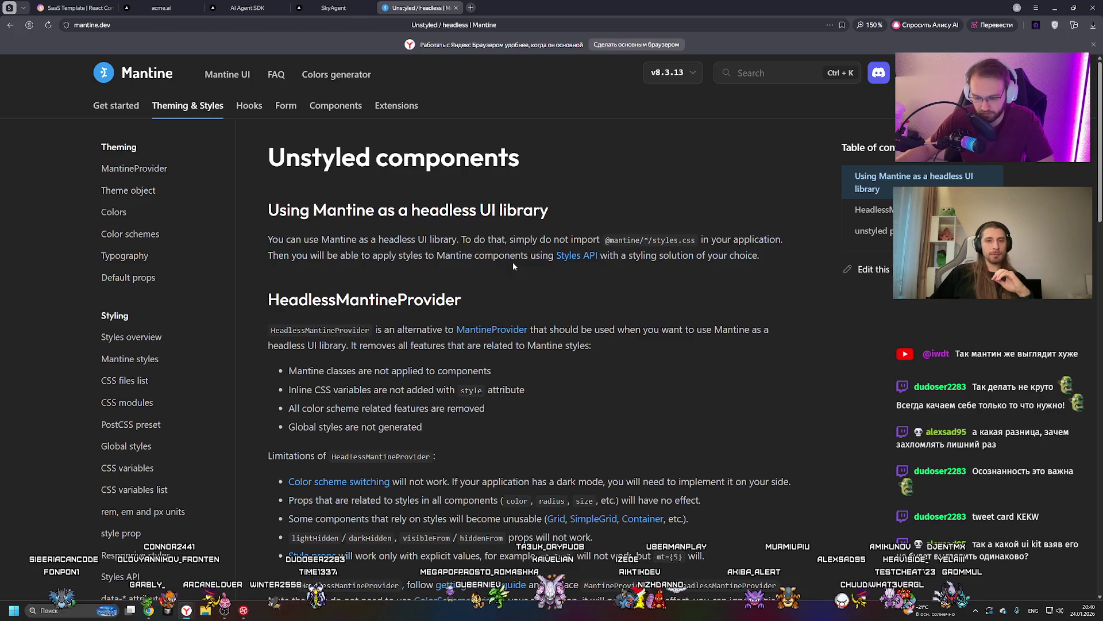
key(ctrl+Tab)
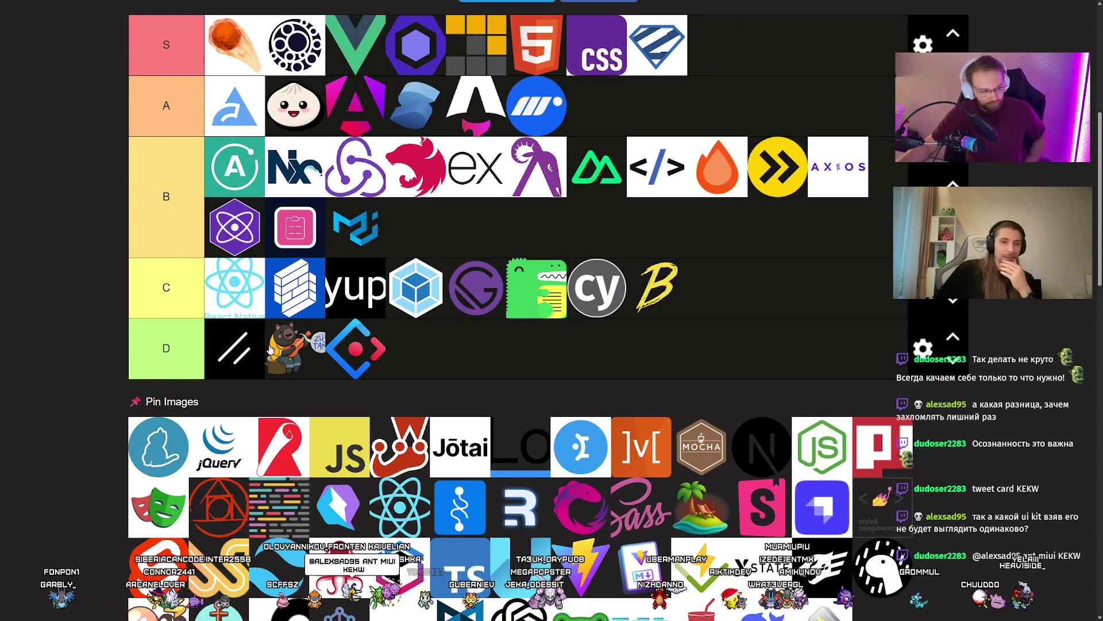
Put the D tier's label into text-editing mode
click(166, 348)
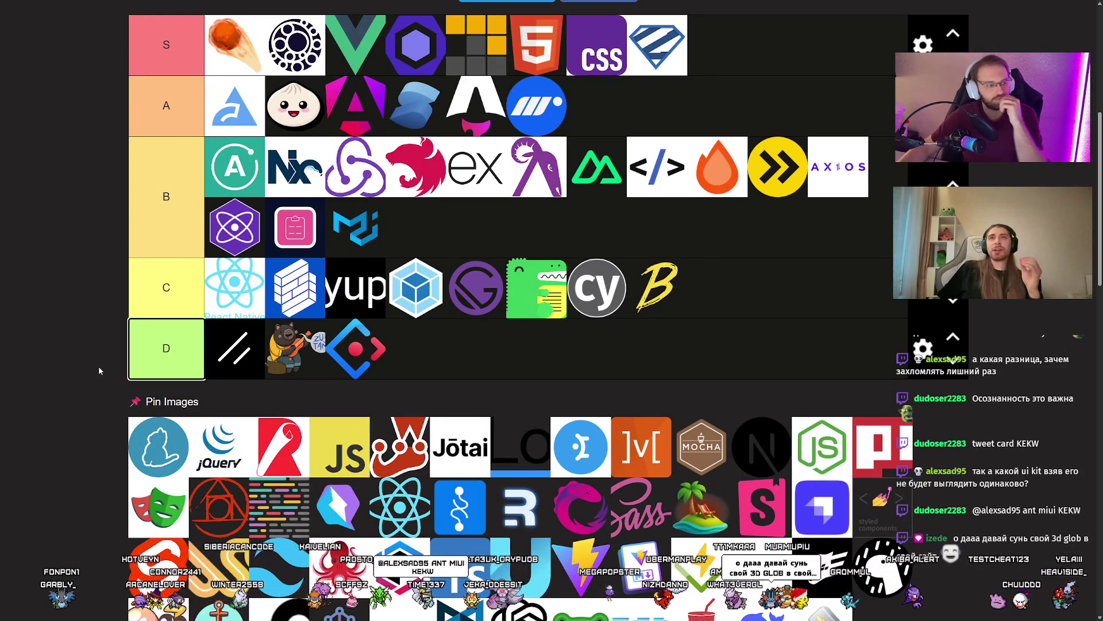